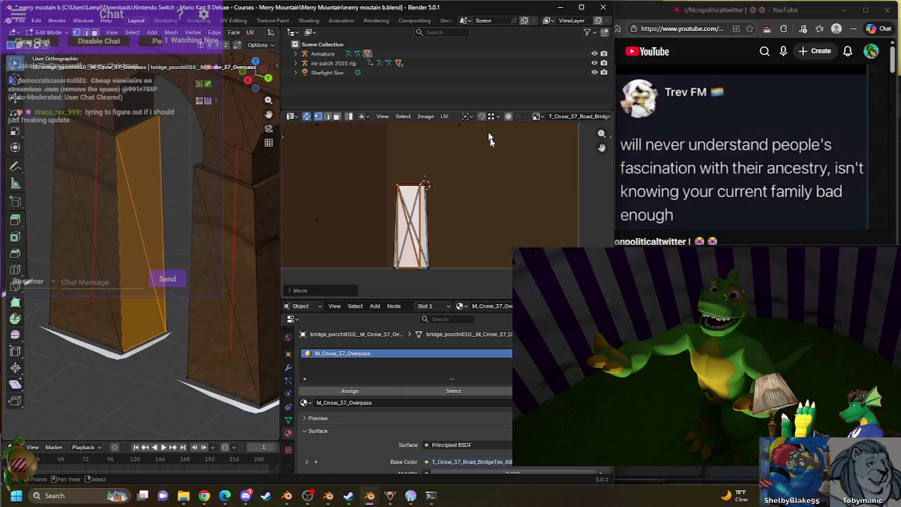
- Rotate the selected pillar UV island 180 degrees on the bridge texture
key(r)
text(180)
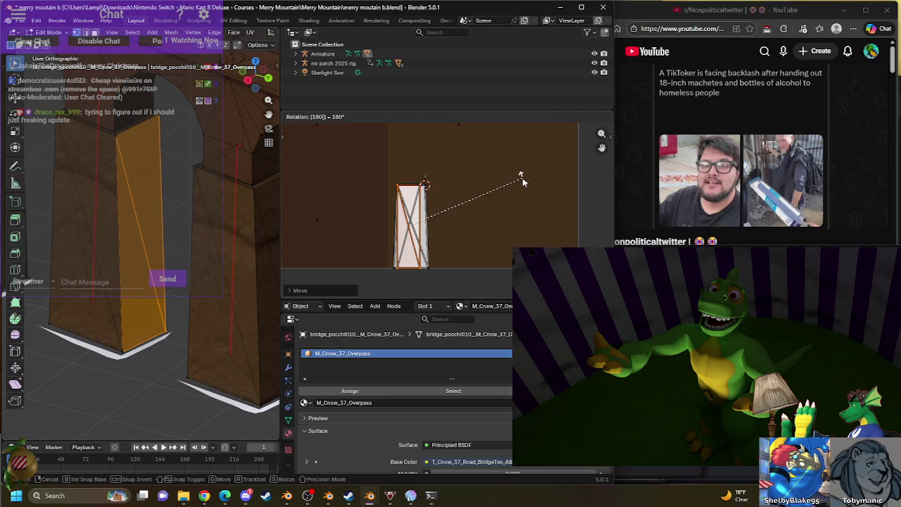
key(Return)
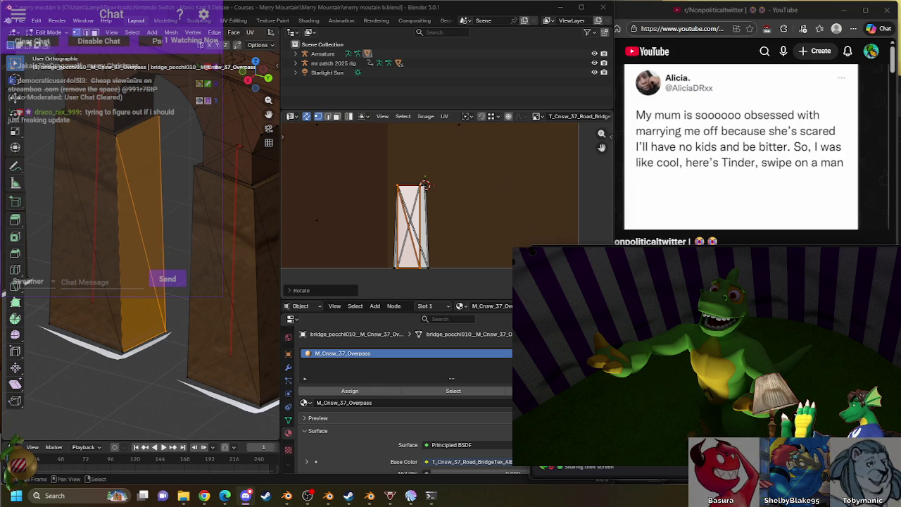
- Select the leftmost upper-strip UV quad and move it beside the pillar island
middle_drag(476, 114, 457, 199)
click(425, 181)
key(l)
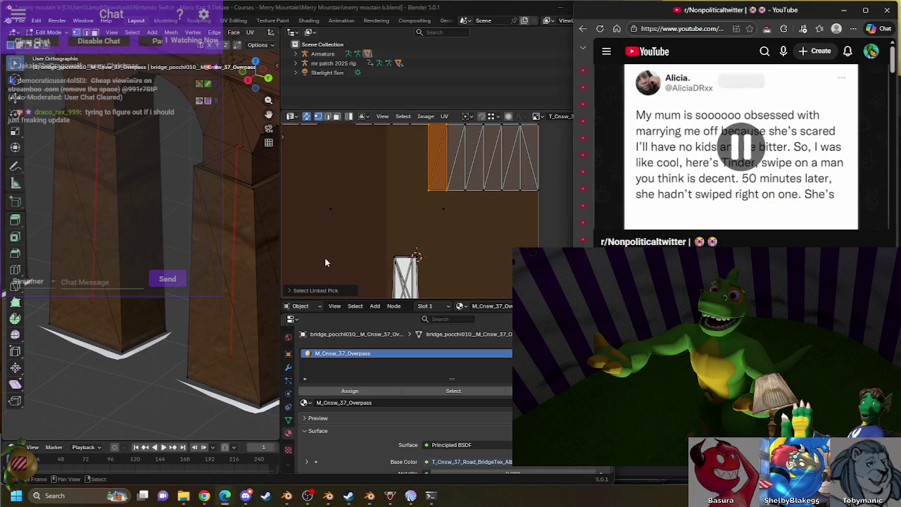
middle_drag(325, 262, 364, 216)
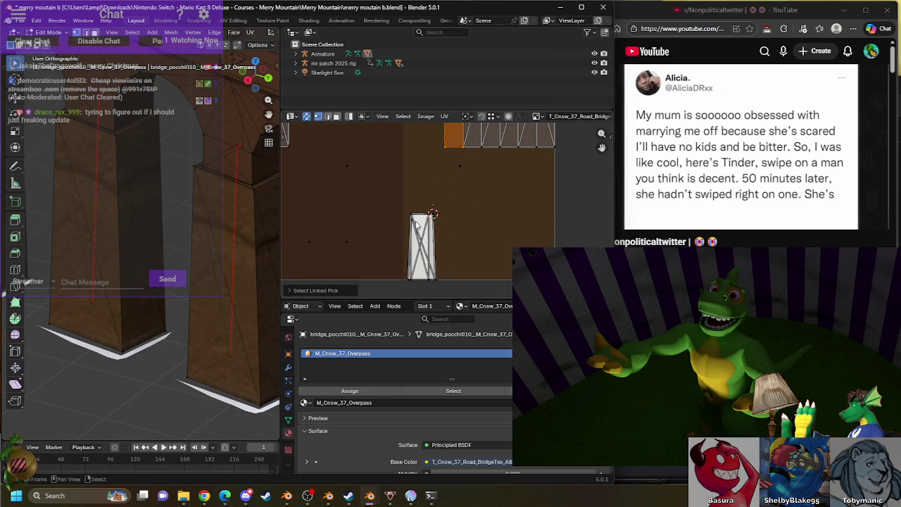
key(g)
click(416, 243)
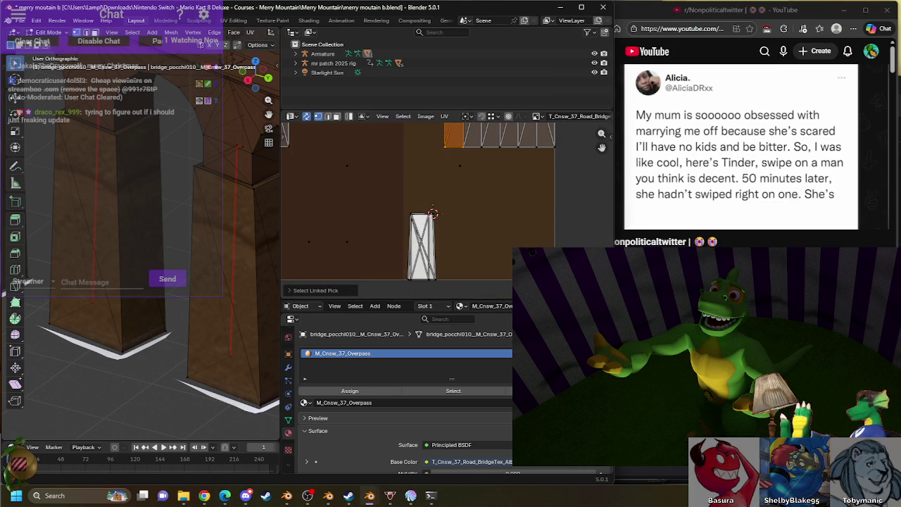
key(g)
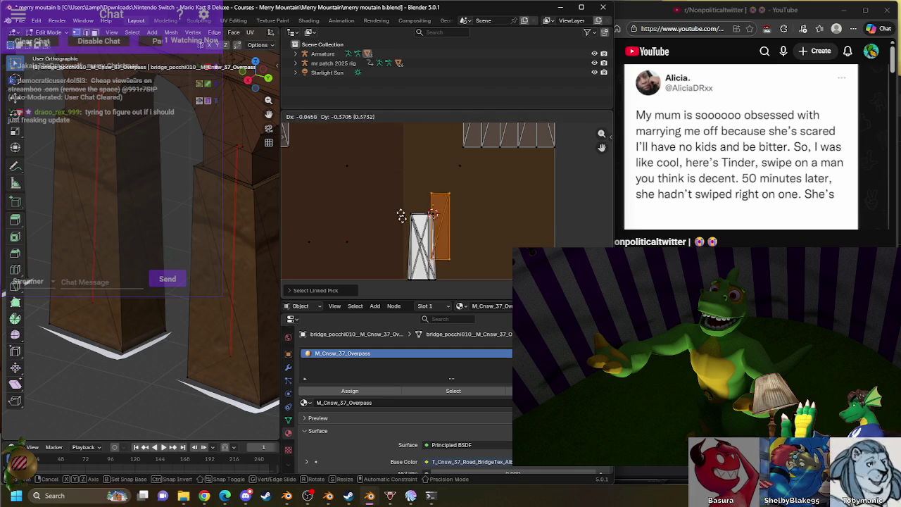
click(416, 229)
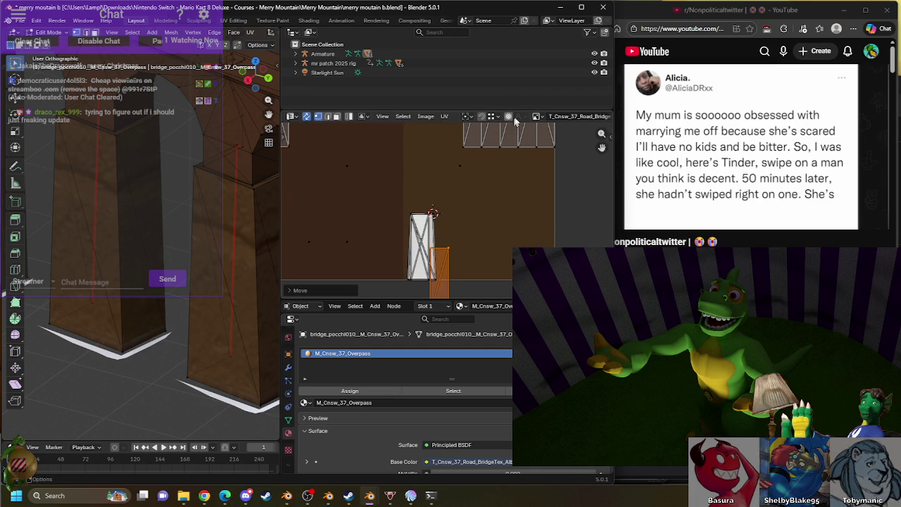
- With snapping on, place the quad onto the pillar island and rotate it 180 degrees
click(482, 117)
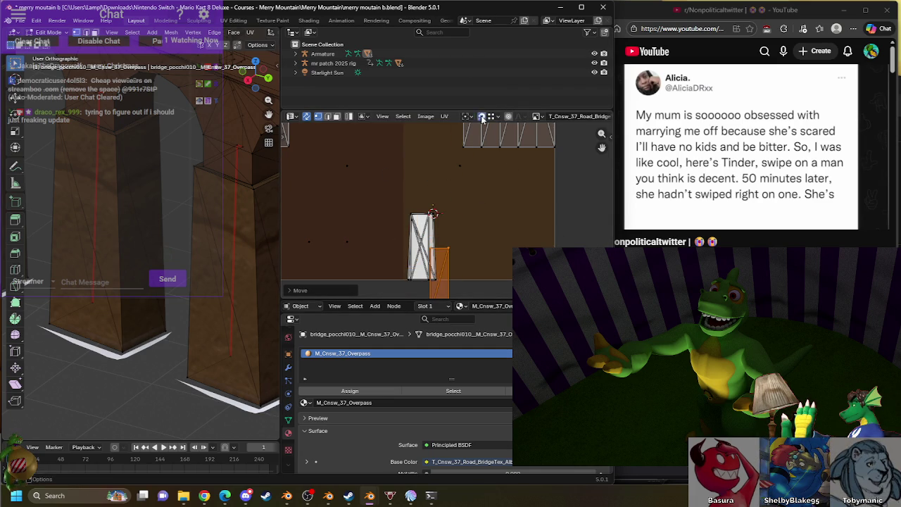
key(g)
click(412, 207)
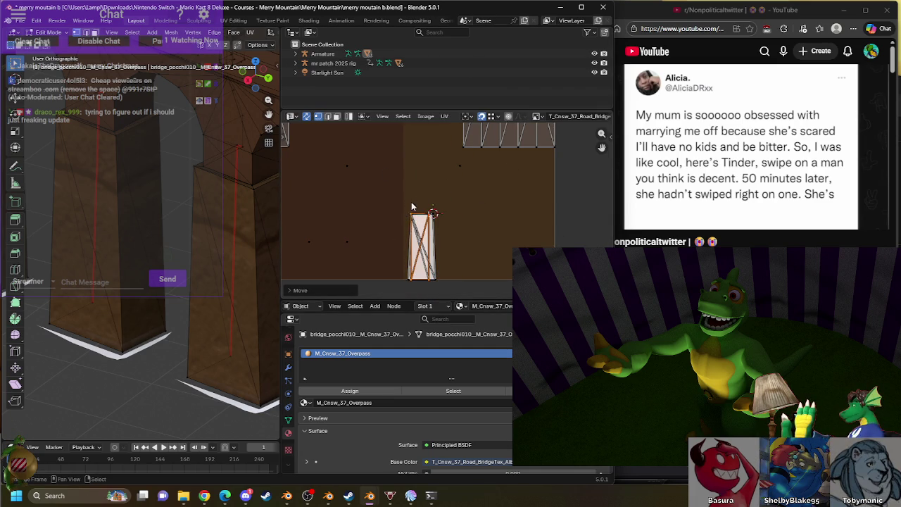
middle_drag(163, 196, 200, 200)
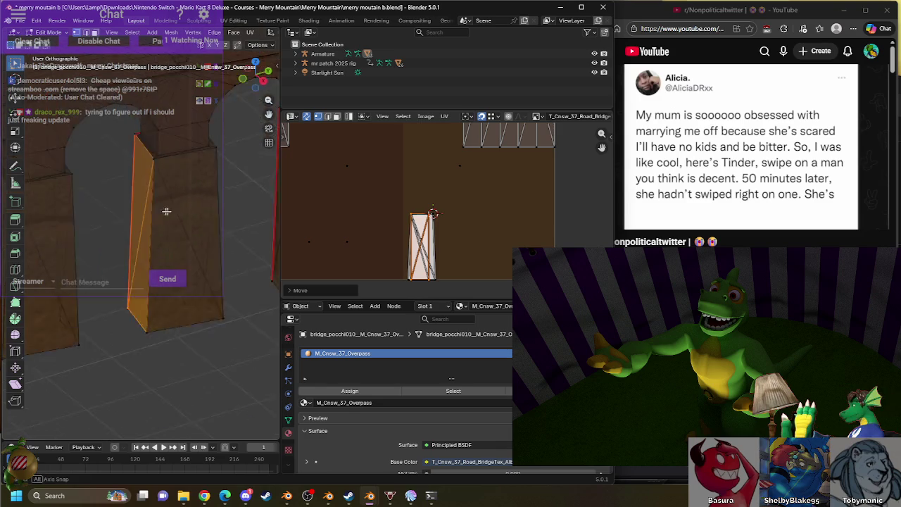
key(KP_Decimal)
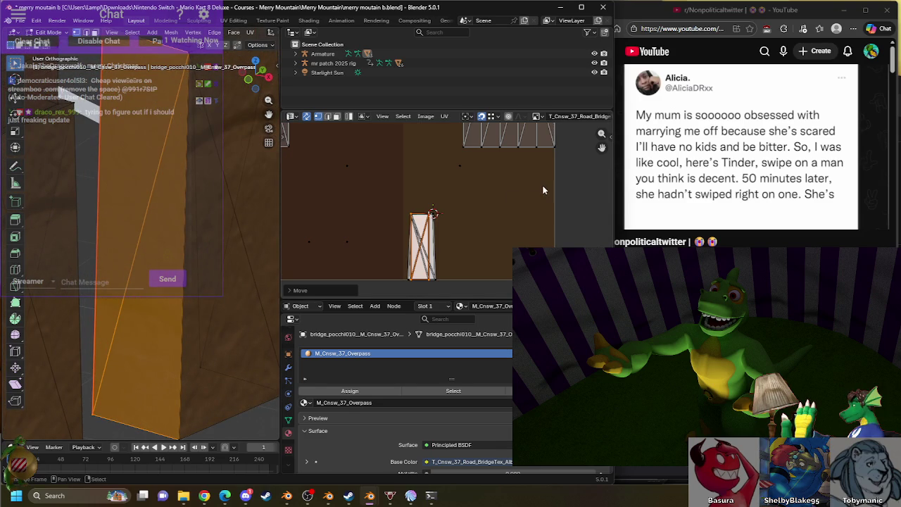
key(r)
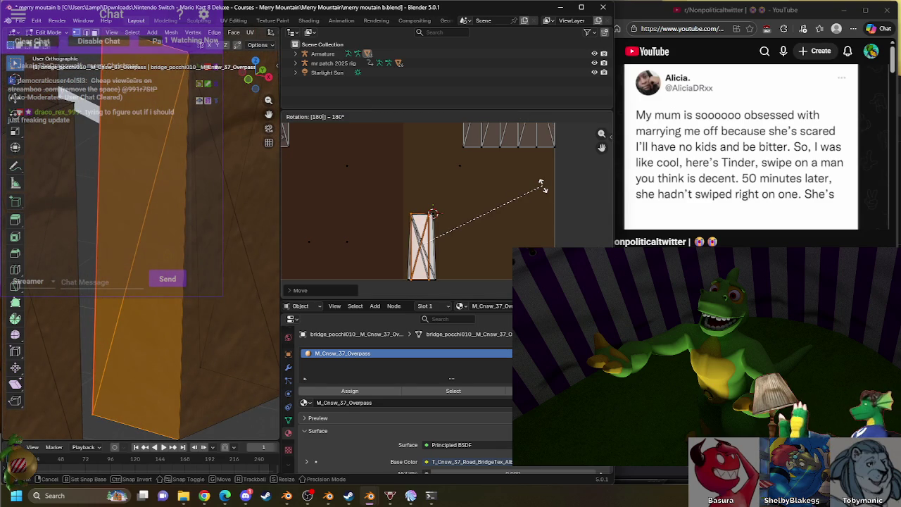
key(Return)
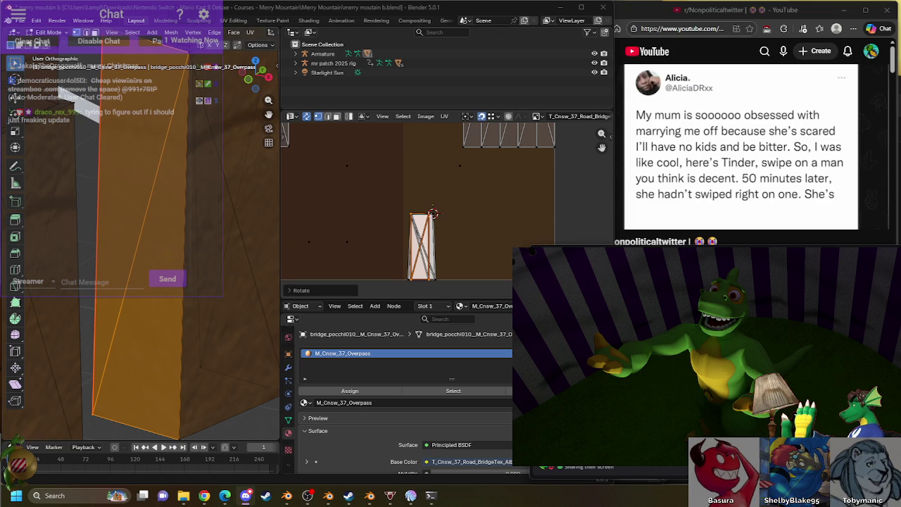
click(774, 151)
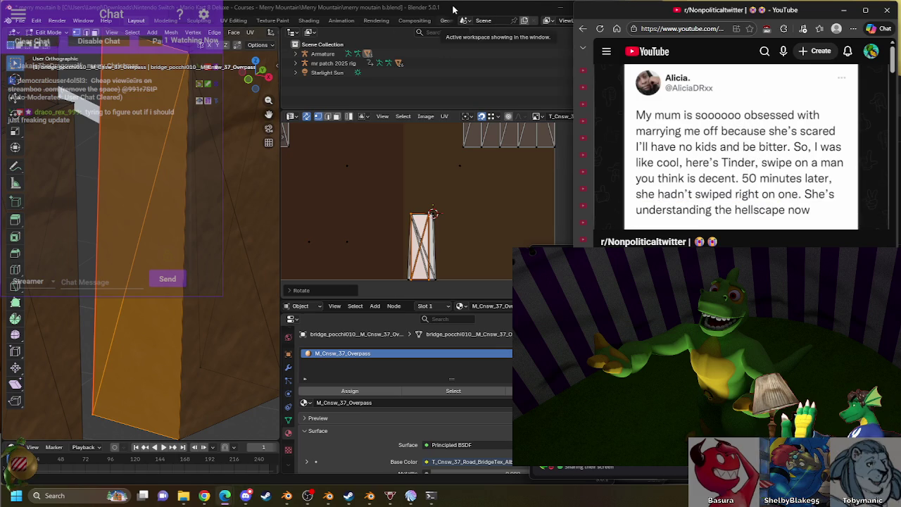
click(473, 183)
- Try selecting the top and pillar UV islands, then undo the selection change
key(l)
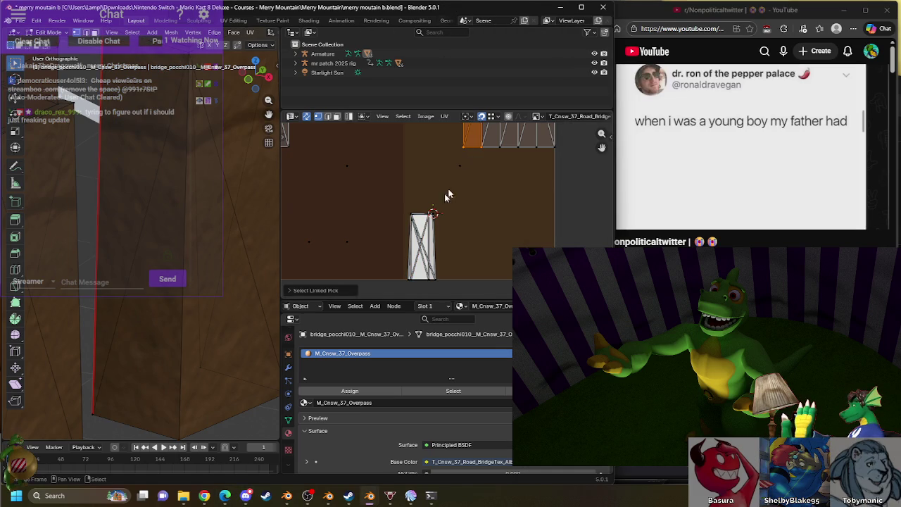
drag(421, 280, 422, 279)
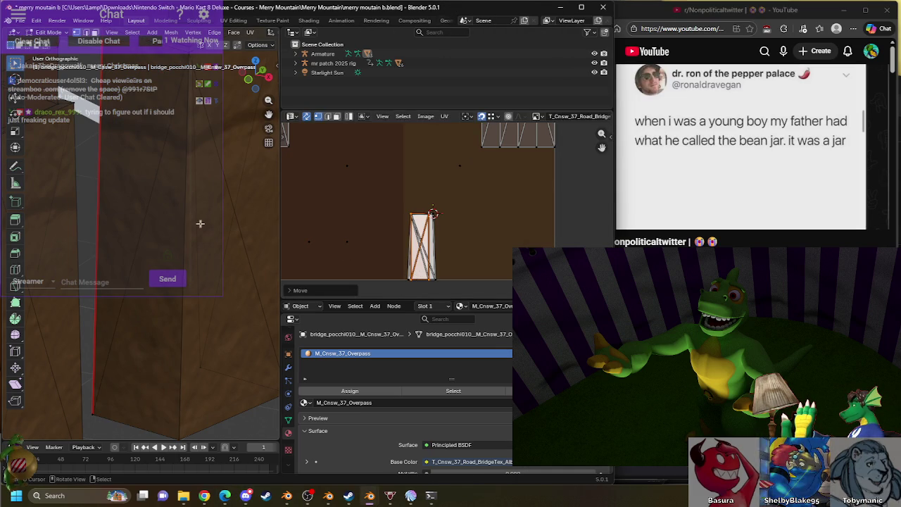
scroll(204, 223, down, 3)
scroll(204, 223, up, 2)
scroll(204, 223, up, 1)
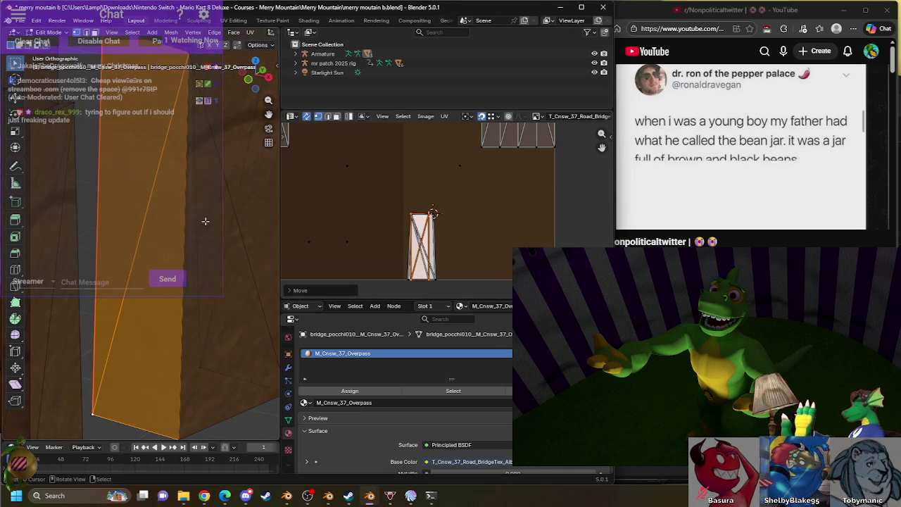
key(alt+a)
key(ctrl+z)
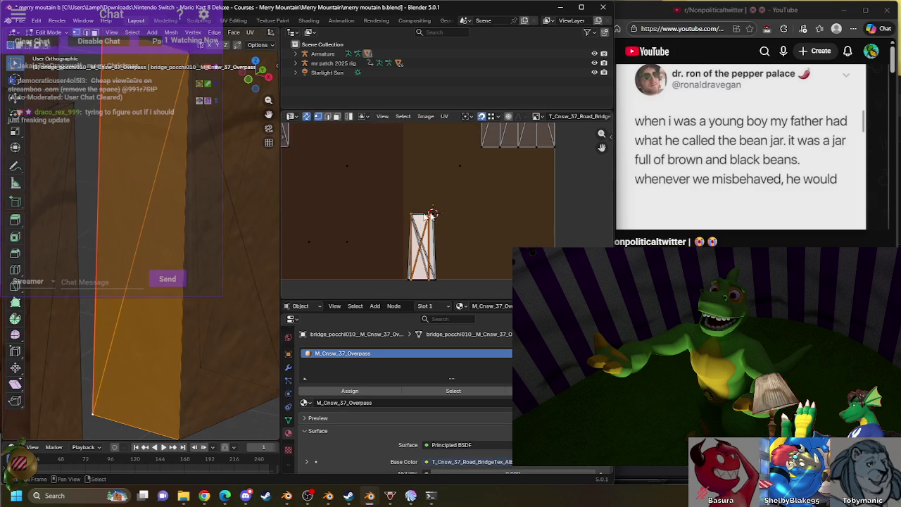
- Move the next top-row quad onto the pillar island, undoing a stray rotation
click(487, 142)
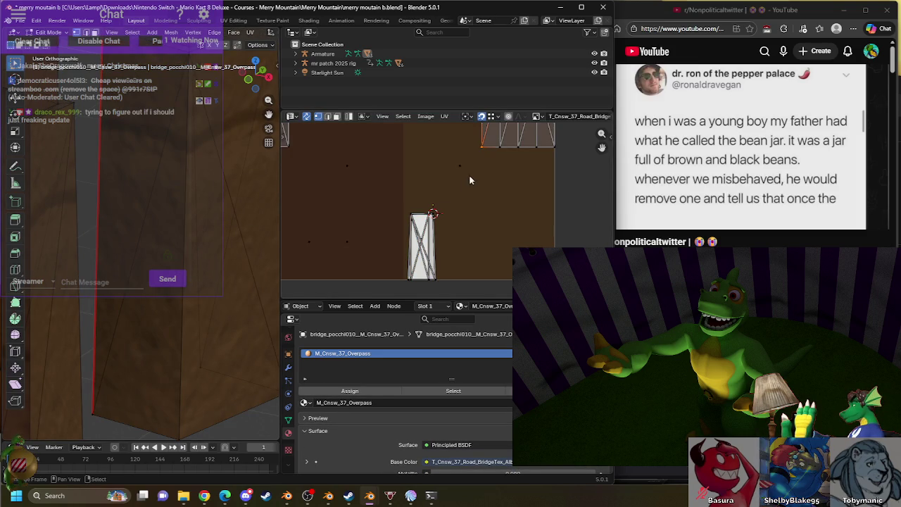
key(l)
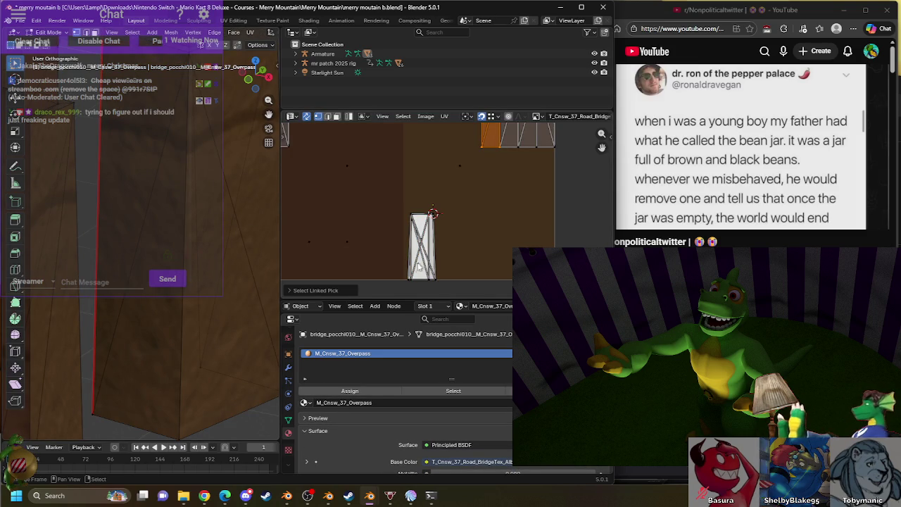
key(g)
click(412, 278)
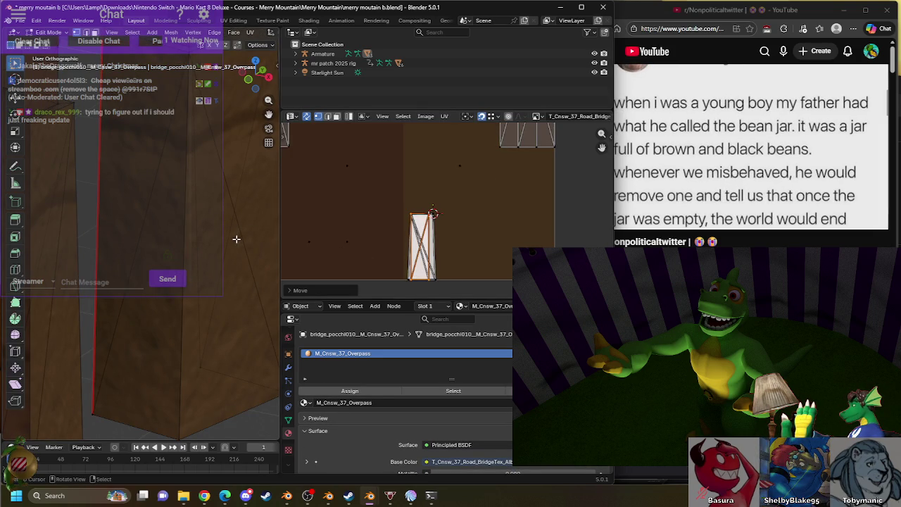
key(KP_Decimal)
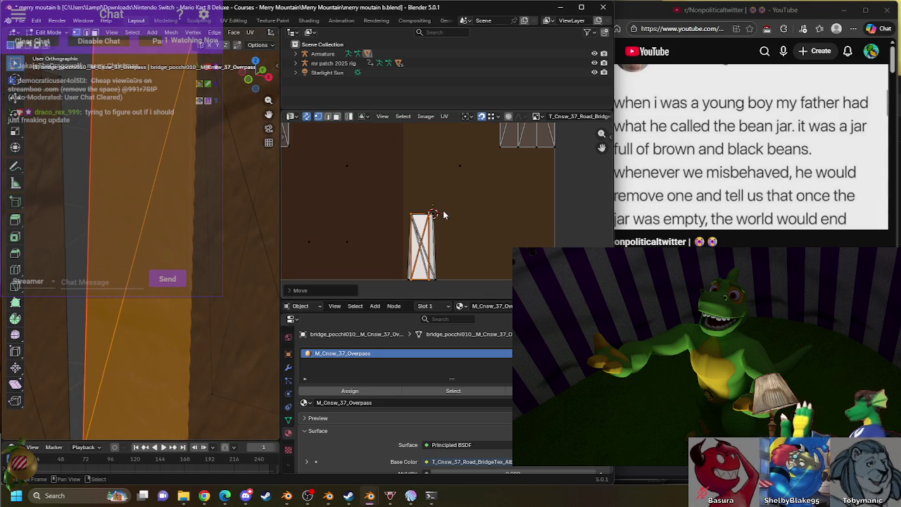
key(r)
text(180)
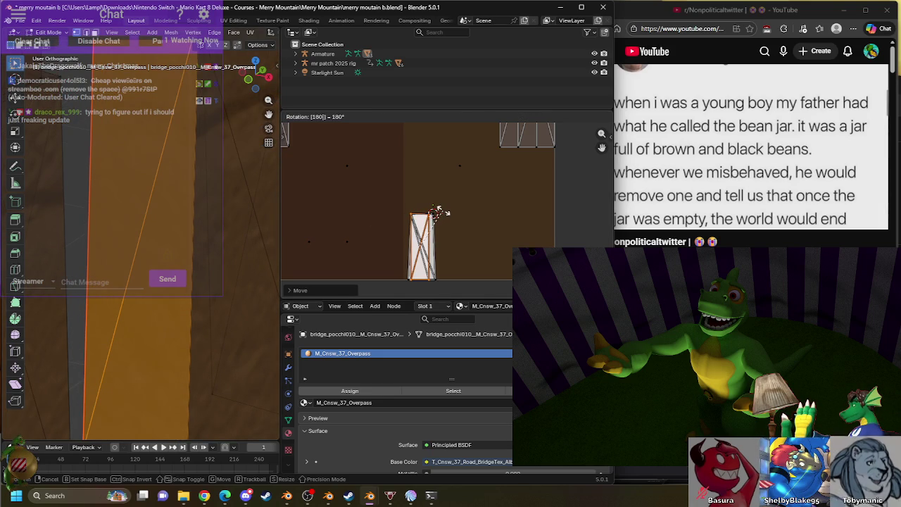
click(443, 209)
key(ctrl+z)
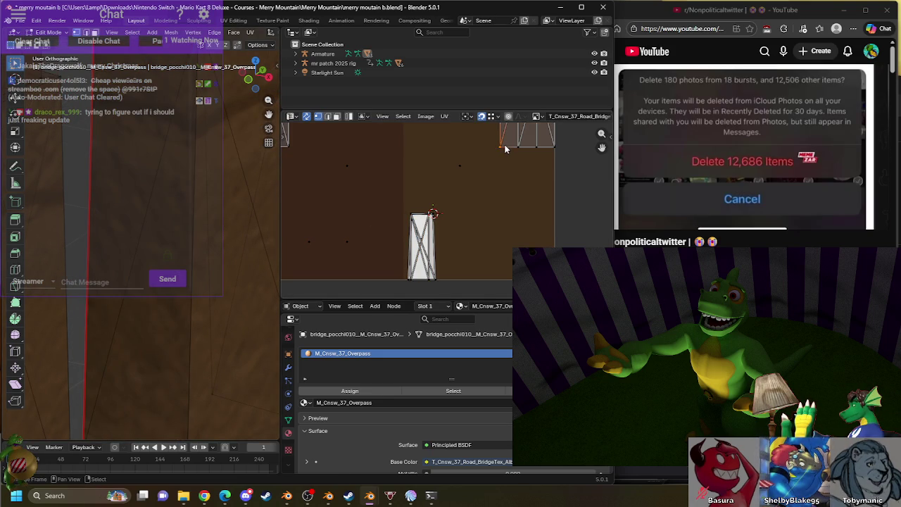
- Select the pillar island, rotate it 180 degrees, and clear the selection
click(412, 280)
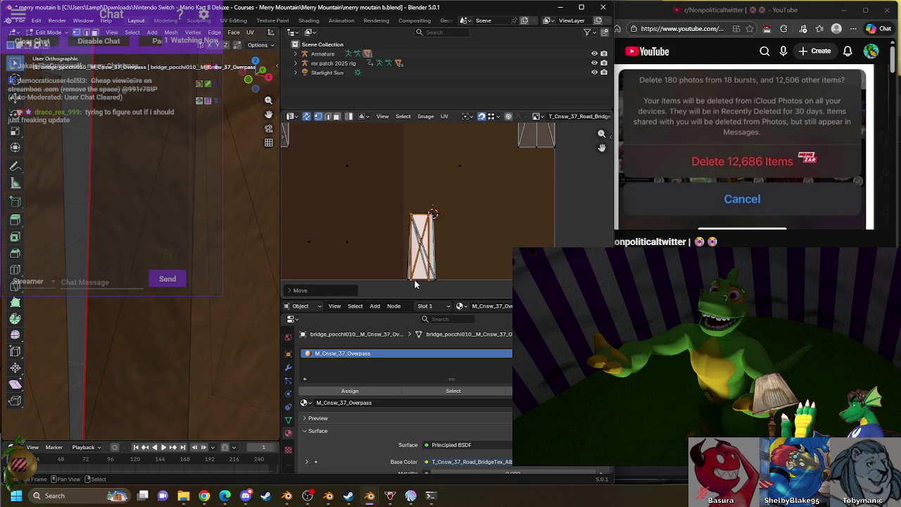
key(KP_Decimal)
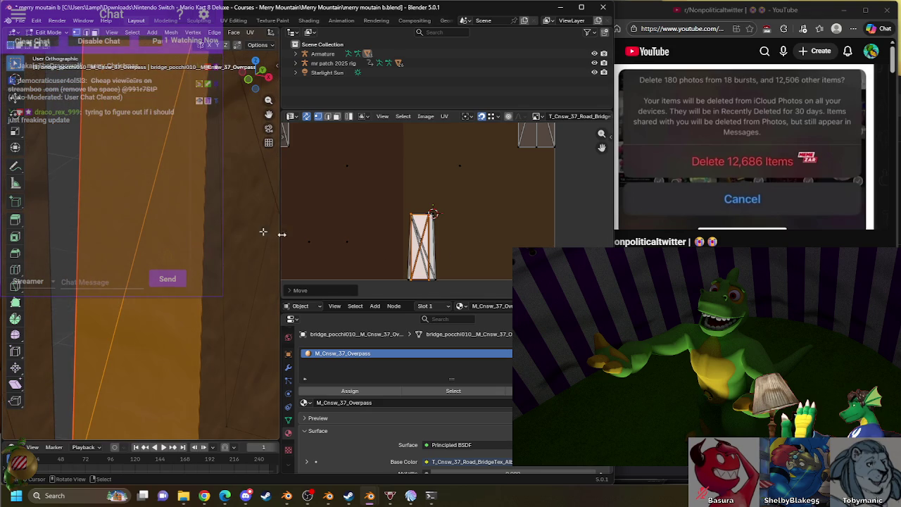
text(r1)
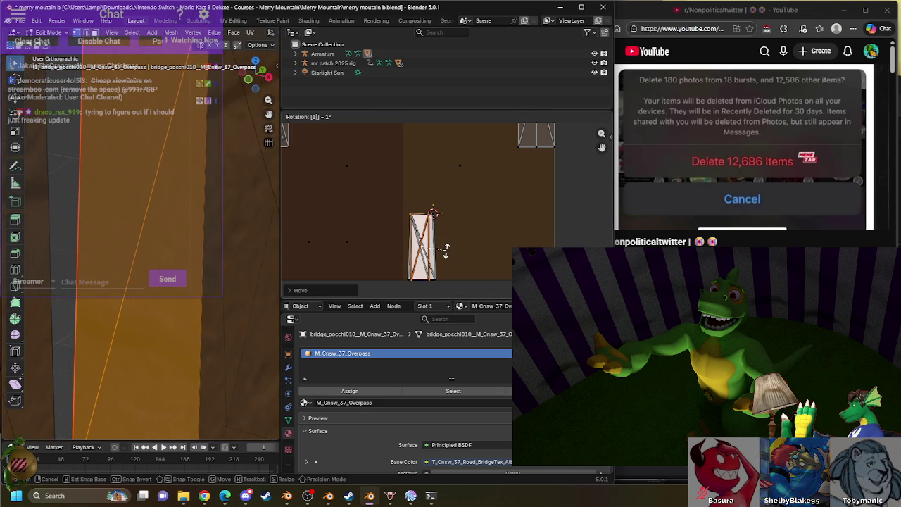
key(Return)
click(509, 148)
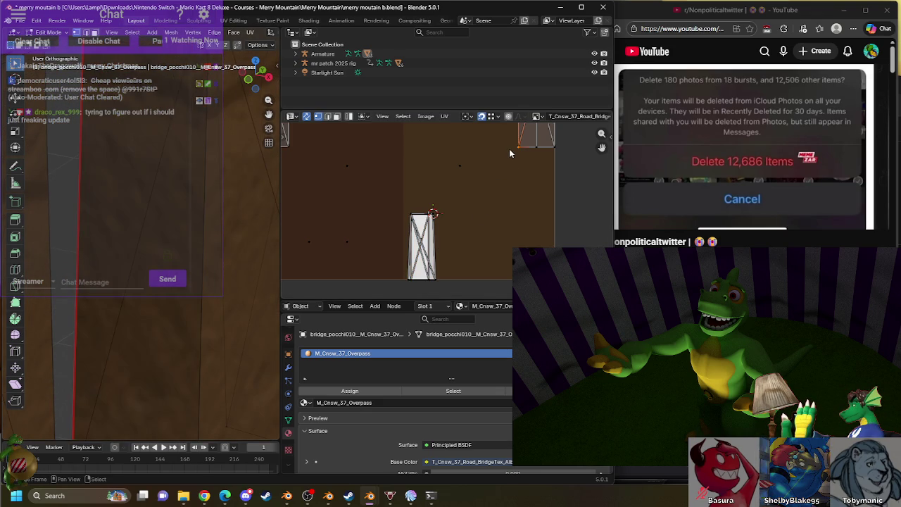
- Reselect the pillar island and drop a top-strip island over it
drag(419, 269, 386, 273)
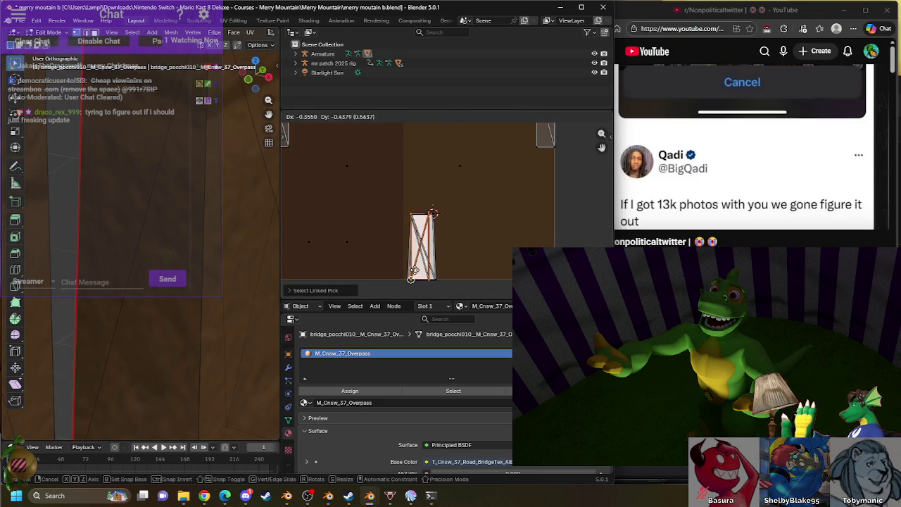
key(KP_Decimal)
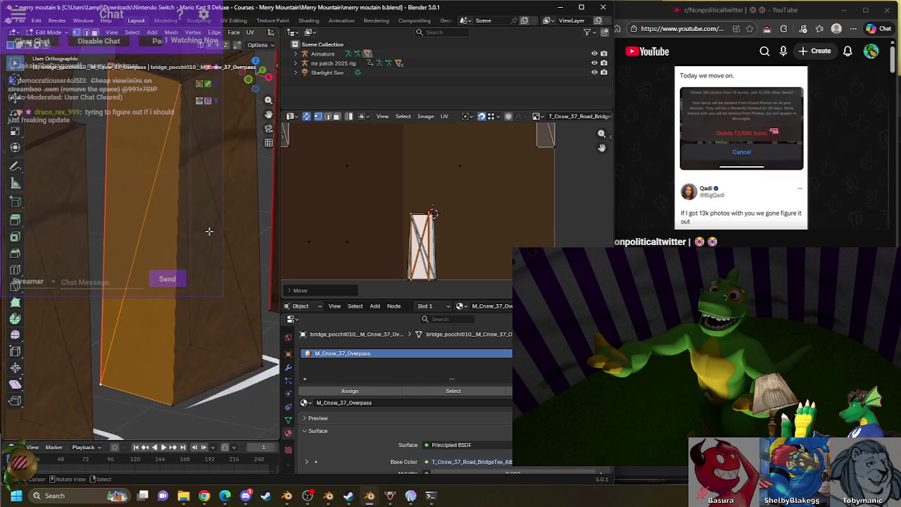
click(543, 151)
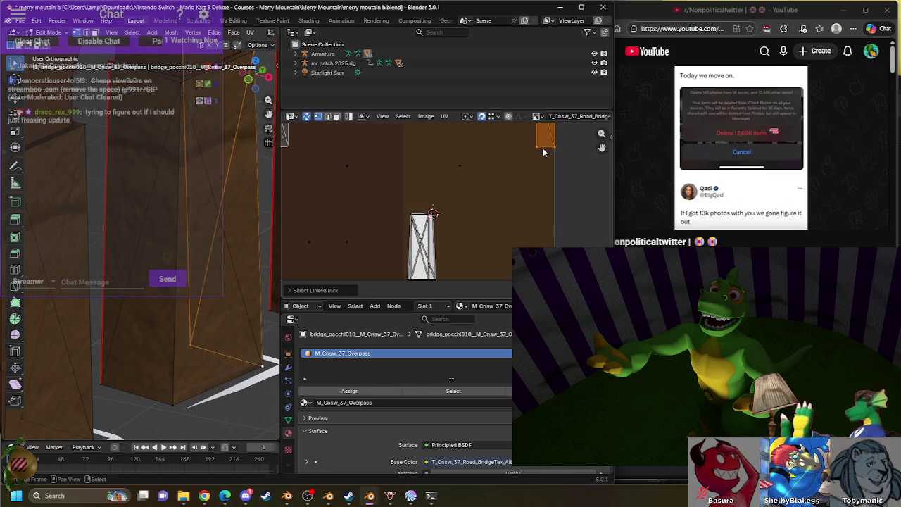
drag(411, 286, 414, 285)
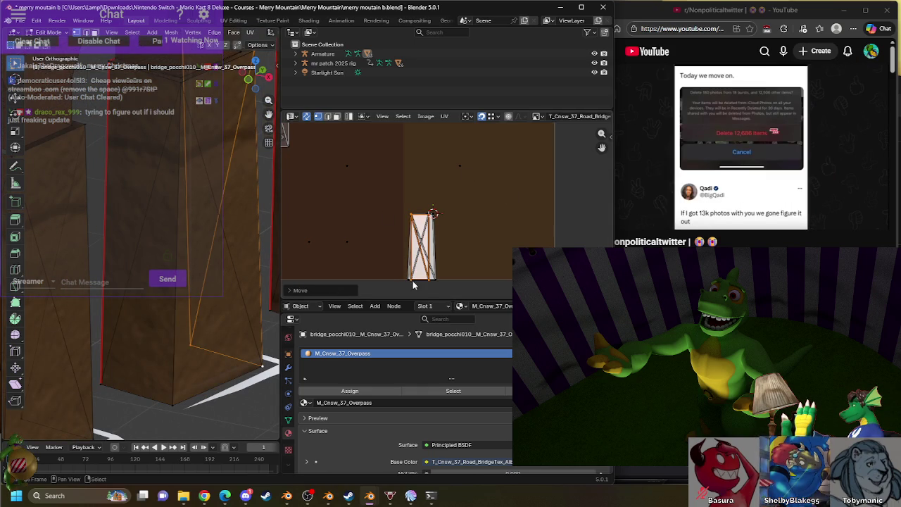
- Select another whole top-strip island and move it onto the pillar island
middle_drag(185, 268, 85, 261)
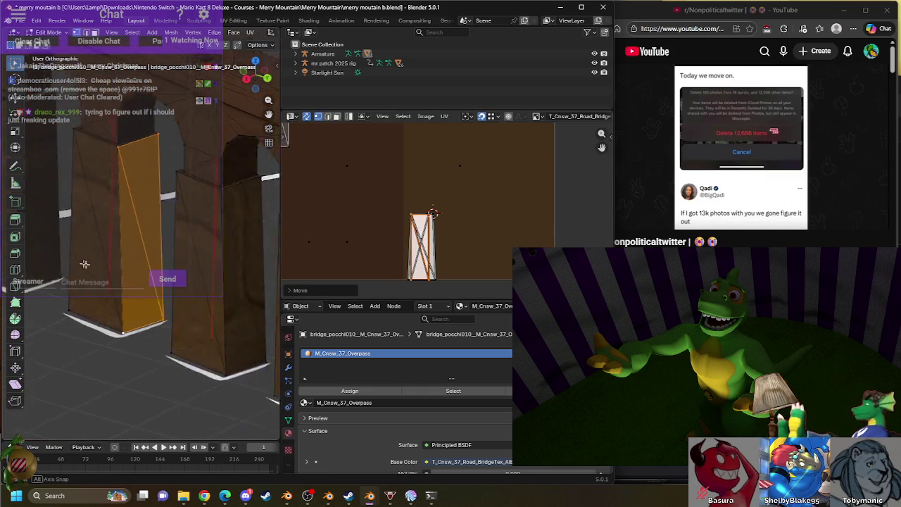
scroll(102, 252, up, 3)
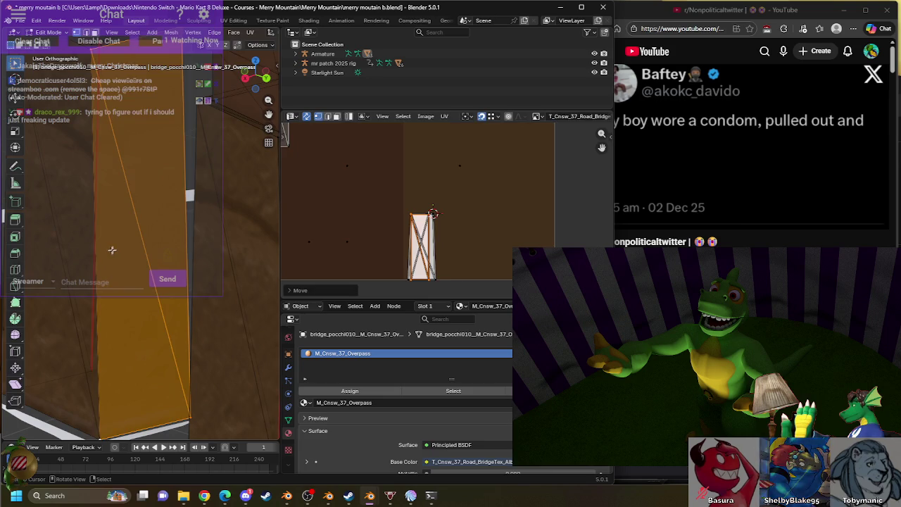
scroll(482, 169, down, 3)
scroll(396, 163, up, 2)
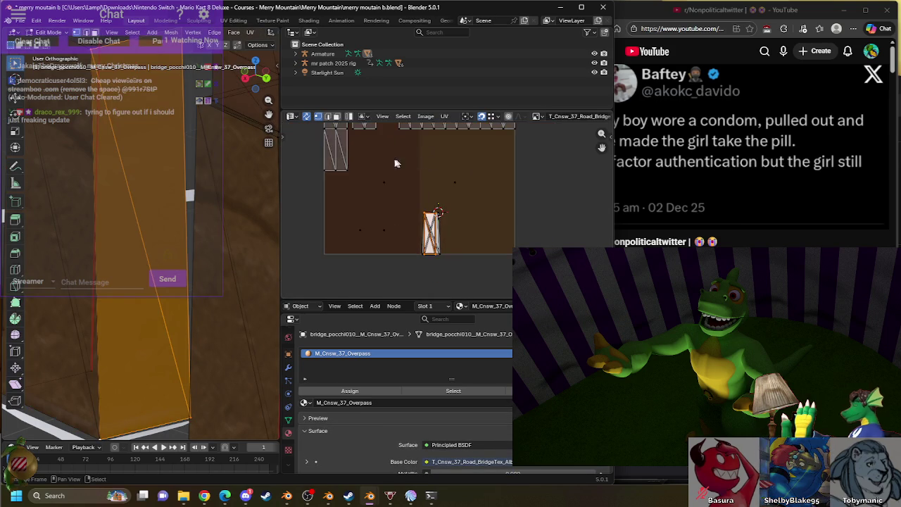
scroll(395, 163, up, 2)
click(385, 169)
key(l)
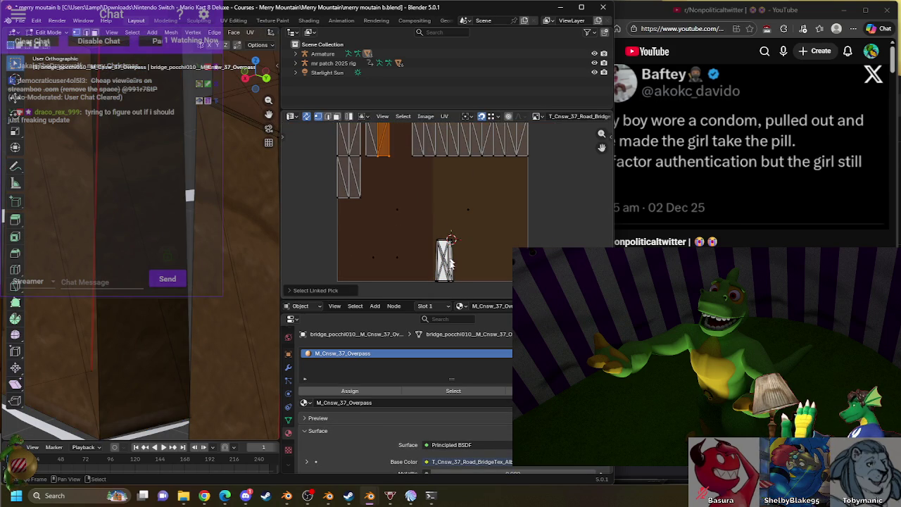
drag(443, 284, 449, 284)
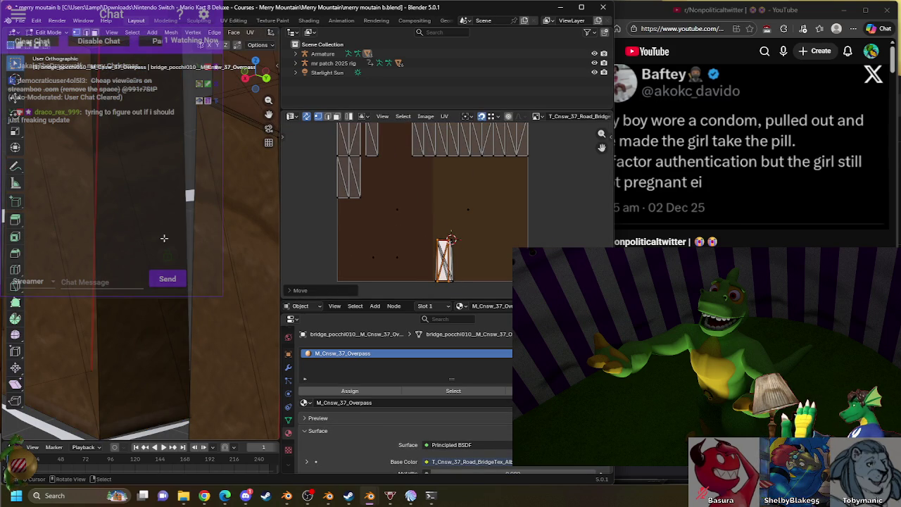
- Move the next top-strip island down onto the pillar island
middle_drag(163, 237, 5, 240)
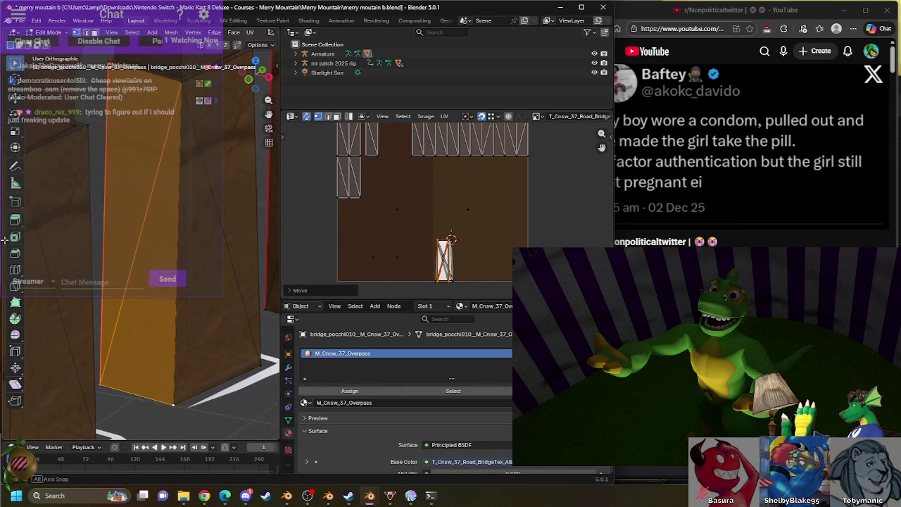
click(462, 158)
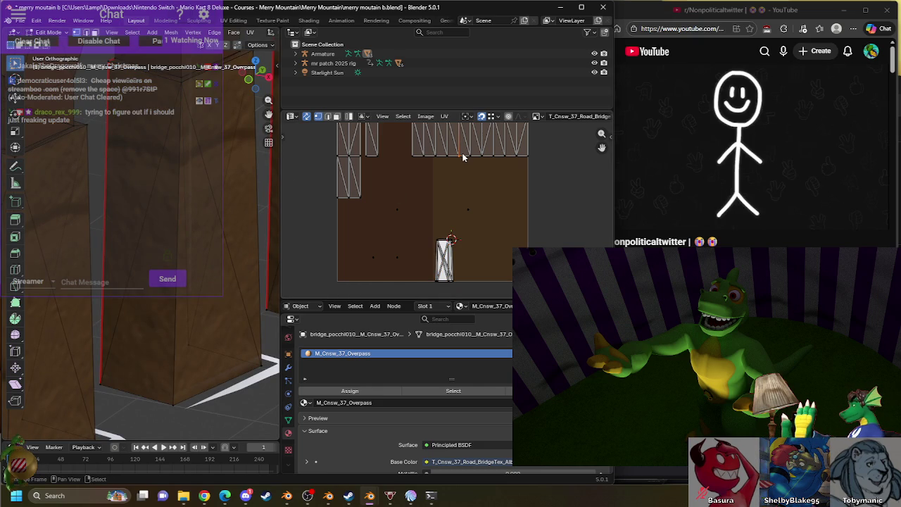
key(g)
click(422, 408)
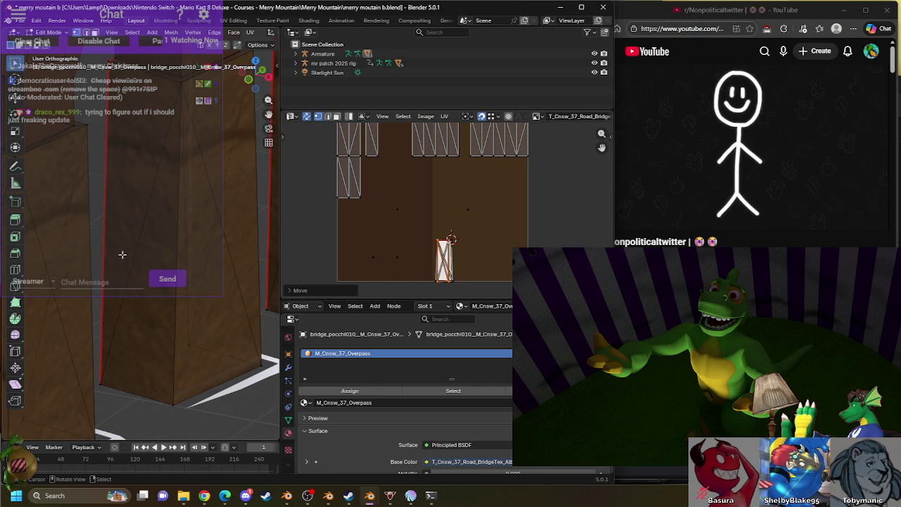
scroll(123, 253, down, 3)
middle_drag(123, 254, 63, 228)
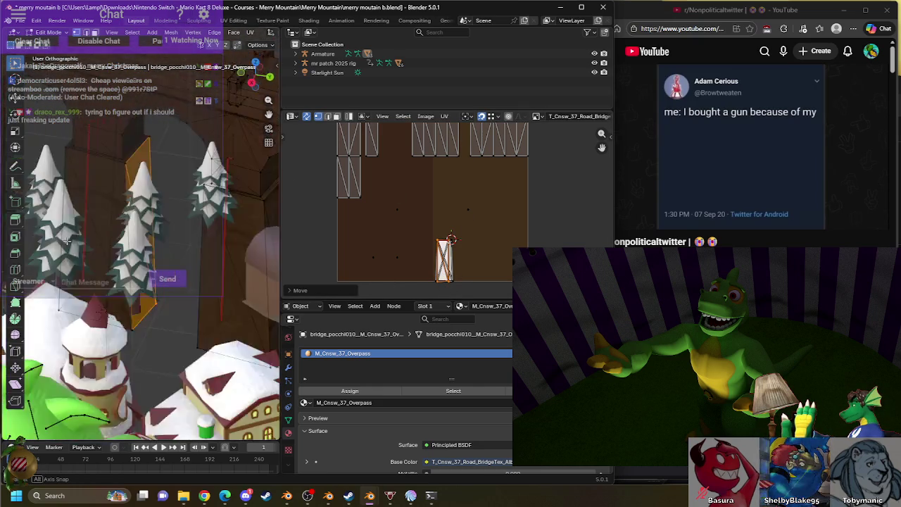
scroll(63, 227, up, 5)
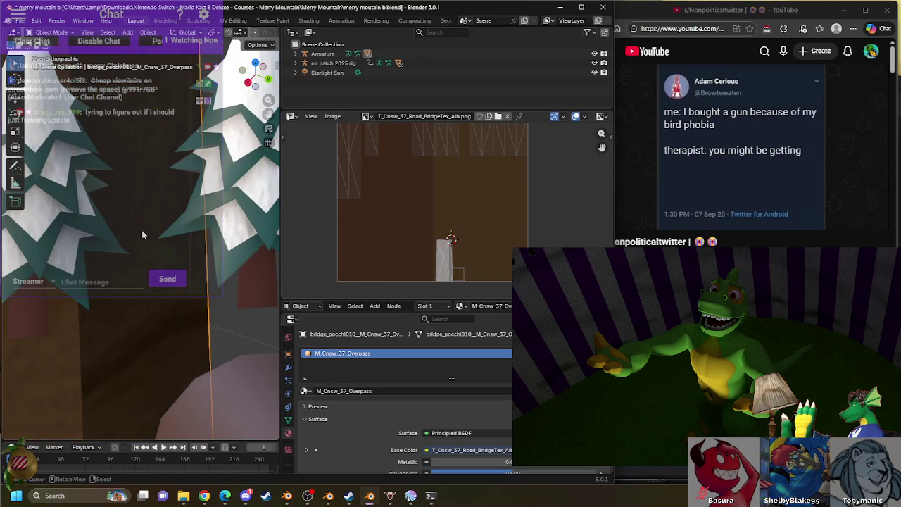
- Rotate the placed island by a small amount to fit the pillar
key(r)
key(1)
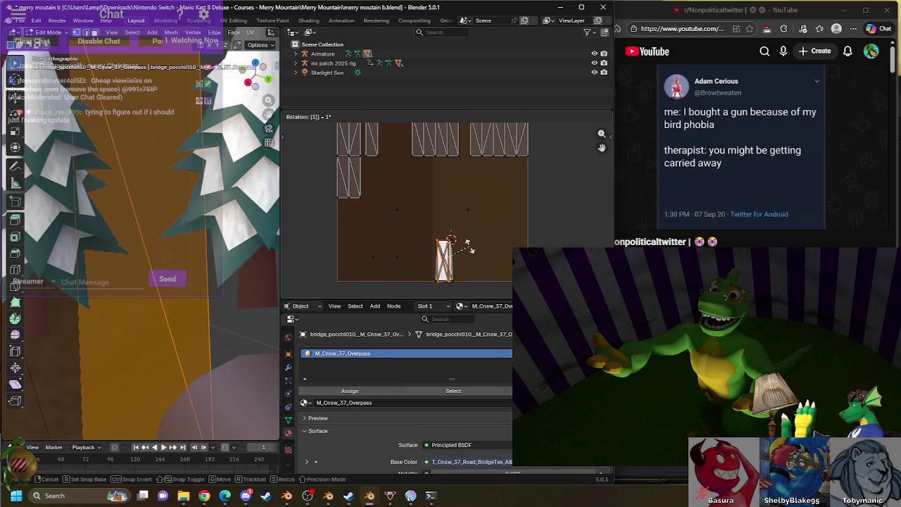
key(Return)
scroll(149, 265, down, 2)
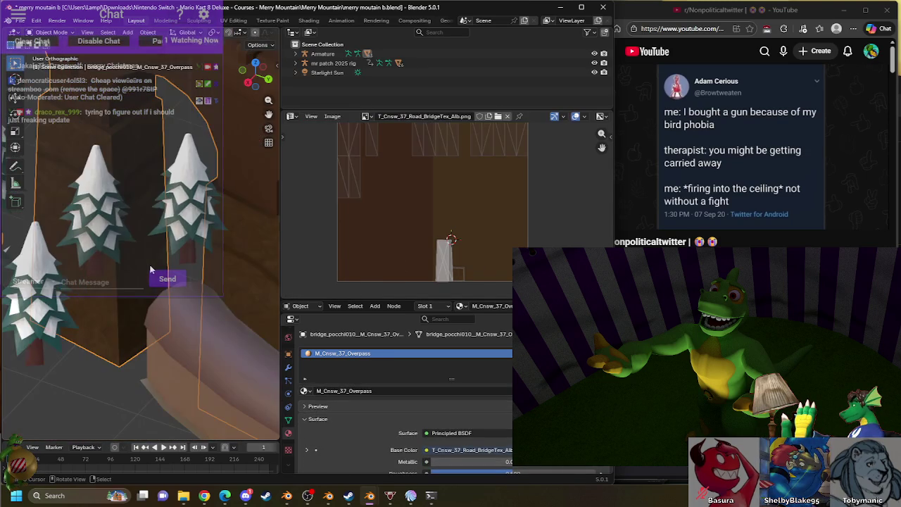
scroll(149, 265, down, 2)
- Move the lower-left UV island onto the pillar island
click(362, 183)
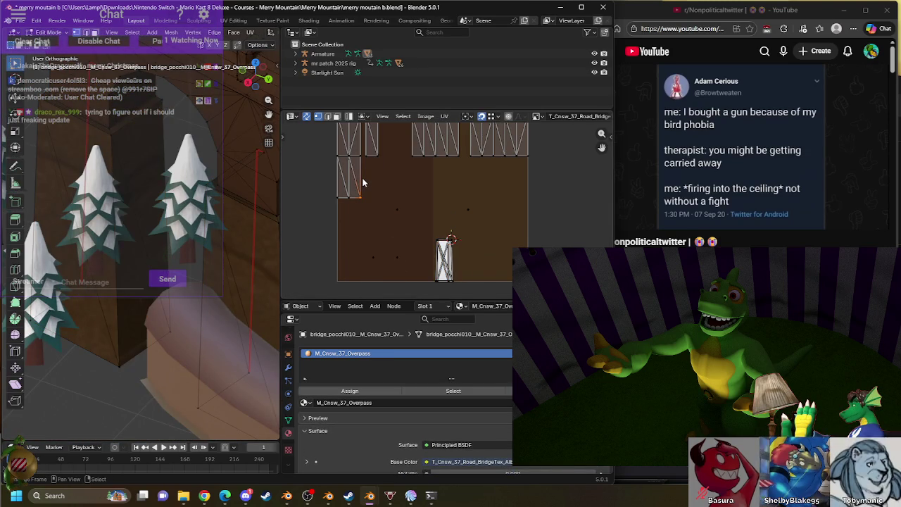
key(l)
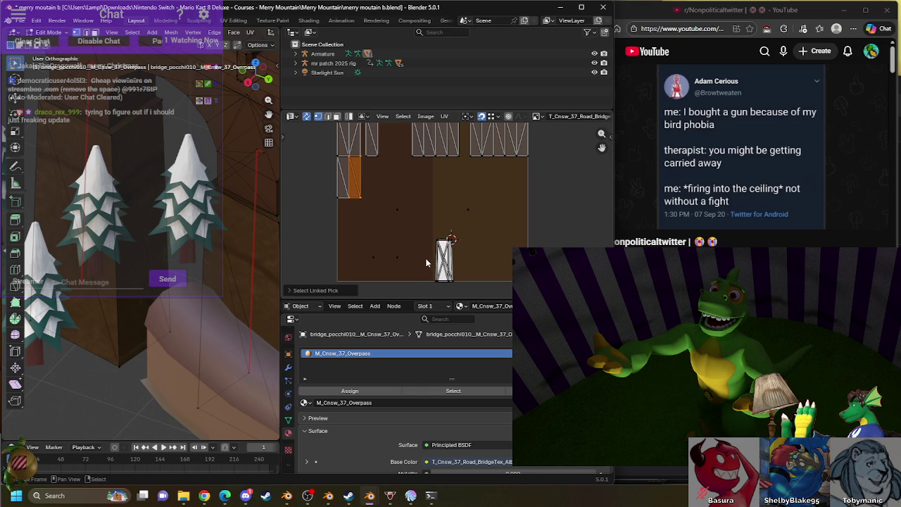
key(g)
click(427, 261)
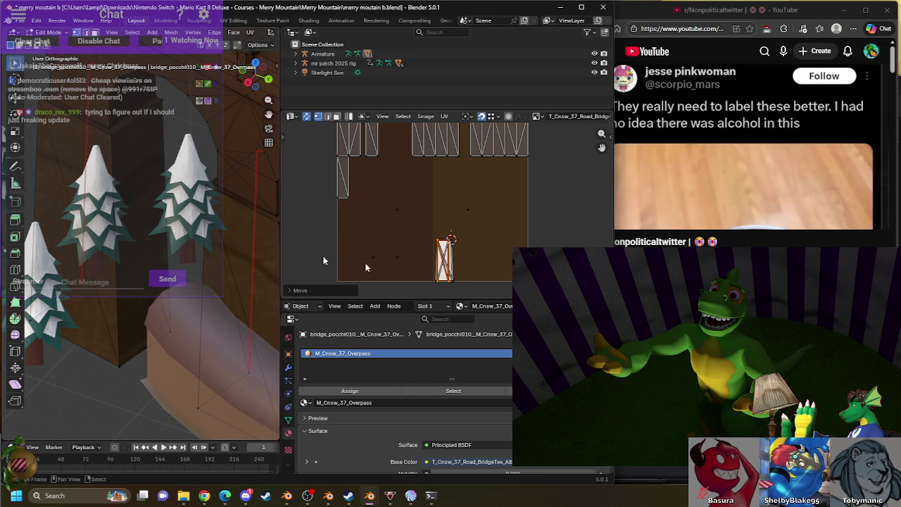
scroll(167, 227, up, 4)
scroll(148, 221, up, 2)
- Place the remaining left-column island on the pillar island
key(Tab)
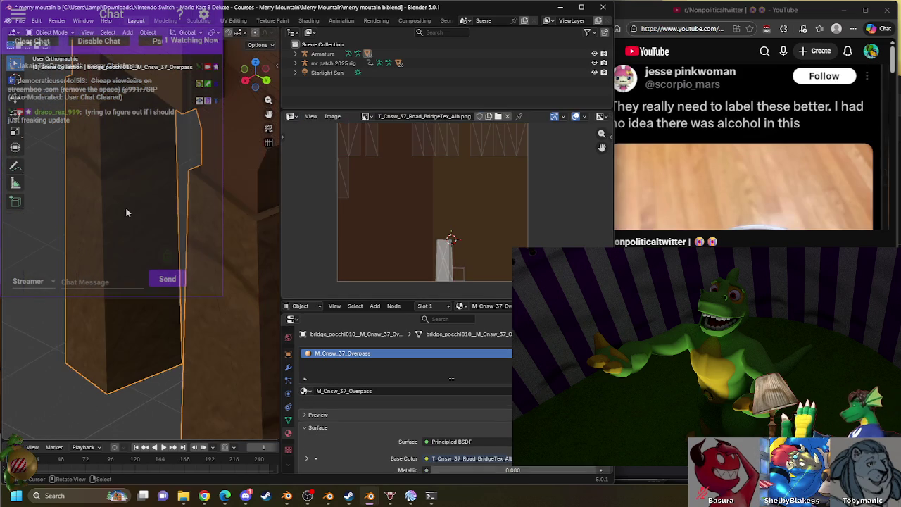
key(Tab)
click(346, 188)
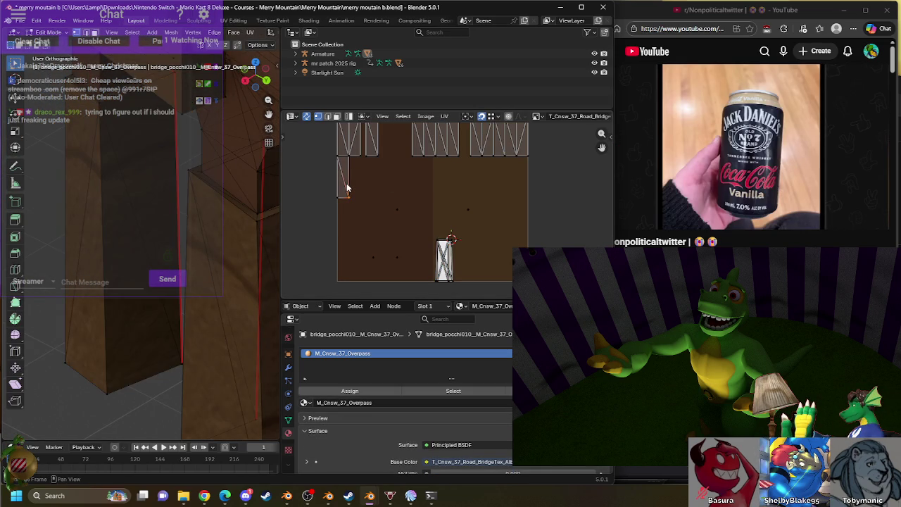
key(g)
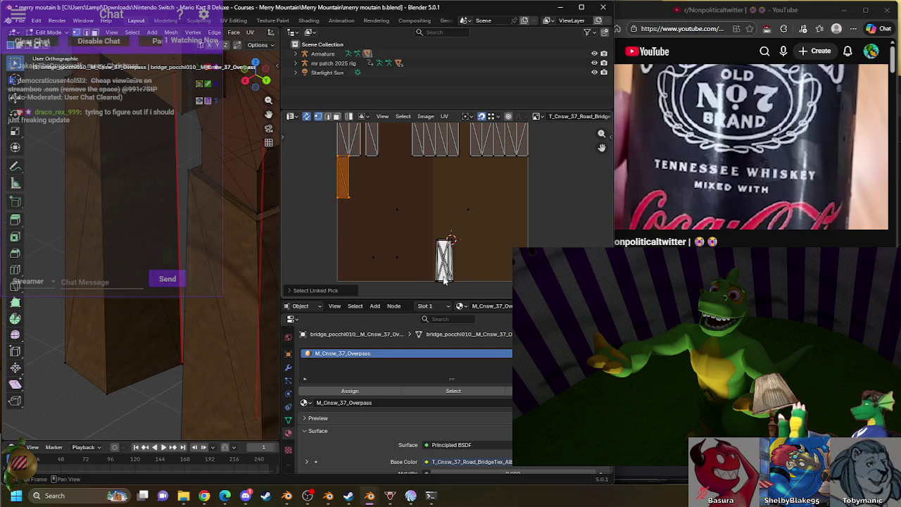
click(445, 284)
scroll(138, 260, down, 3)
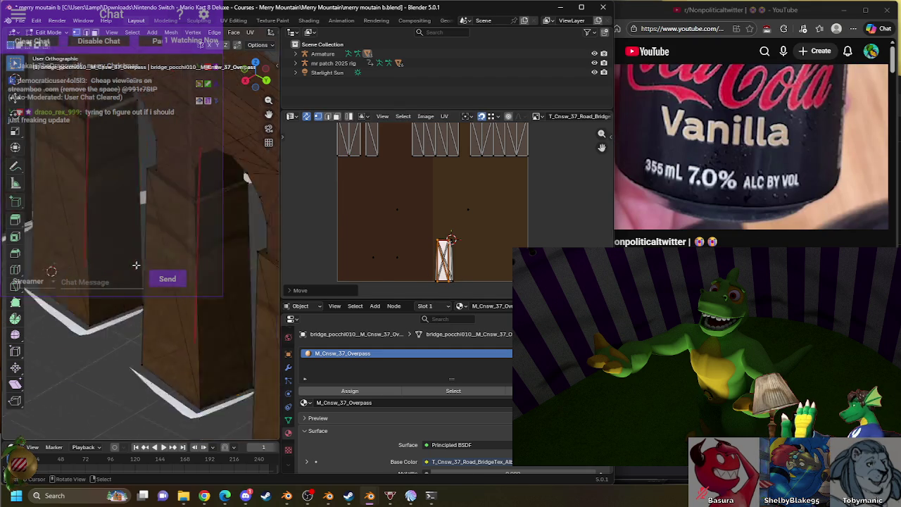
- Rotate that island slightly into alignment, then clear the selection
click(145, 239)
scroll(143, 224, up, 4)
key(r)
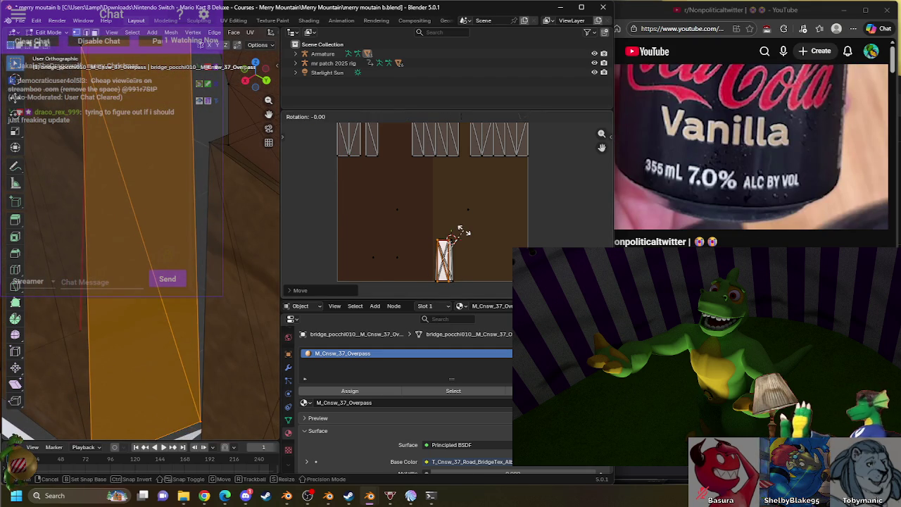
key(1)
key(Return)
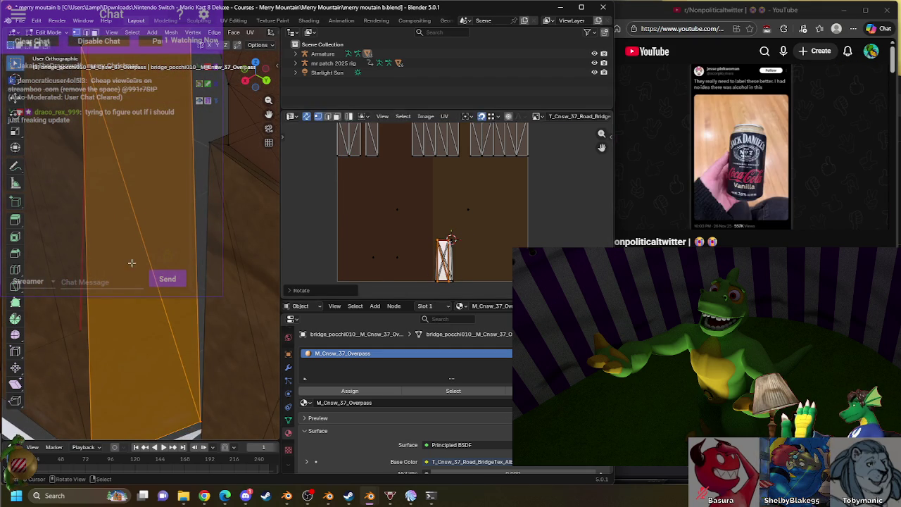
key(alt+a)
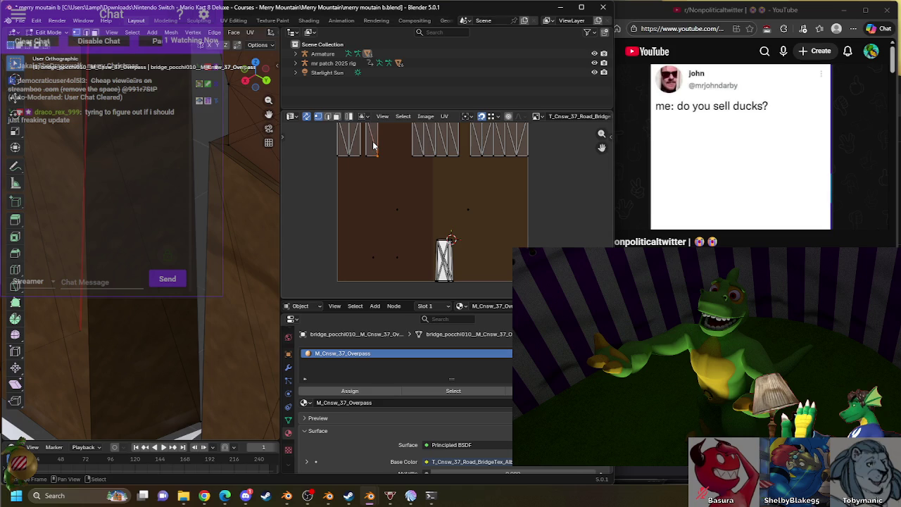
- Move the top-left UV island onto the pillar island
key(l)
key(g)
click(447, 287)
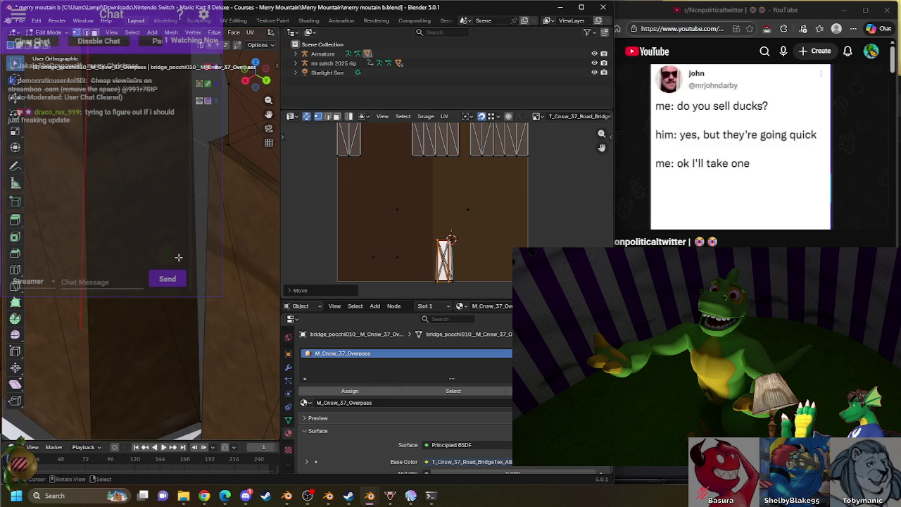
shift+middle_drag(178, 257, 211, 233)
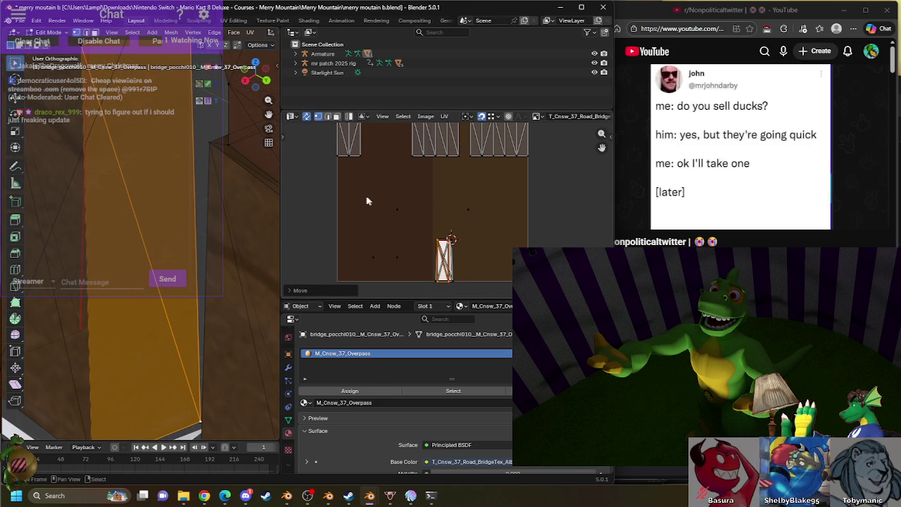
key(alt+a)
- Stack another top-left island onto the pillar island and check the textured pillar
key(l)
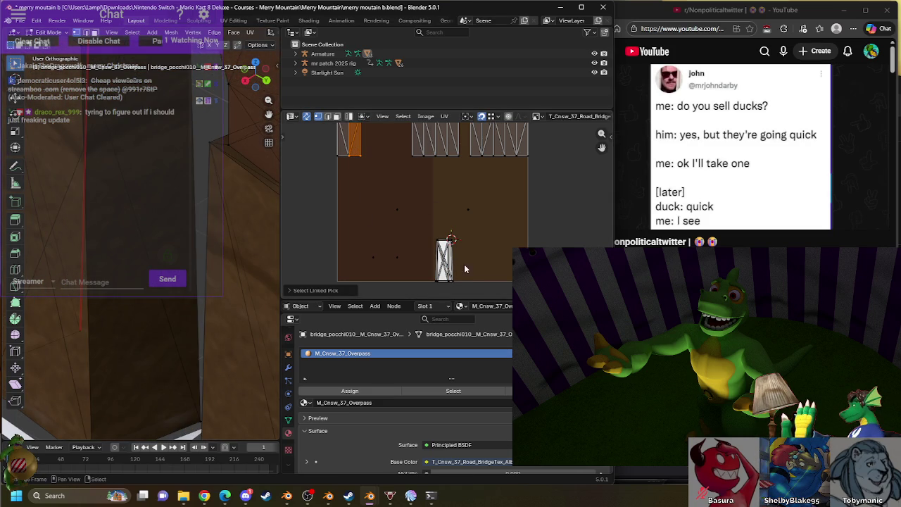
key(g)
click(451, 286)
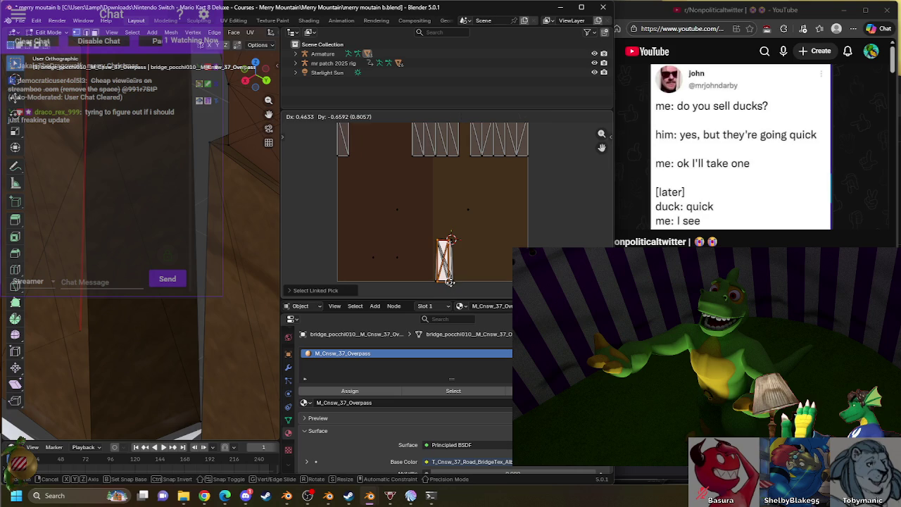
mouse_move(140, 270)
middle_down()
mouse_move(133, 256)
mouse_move(227, 252)
middle_up()
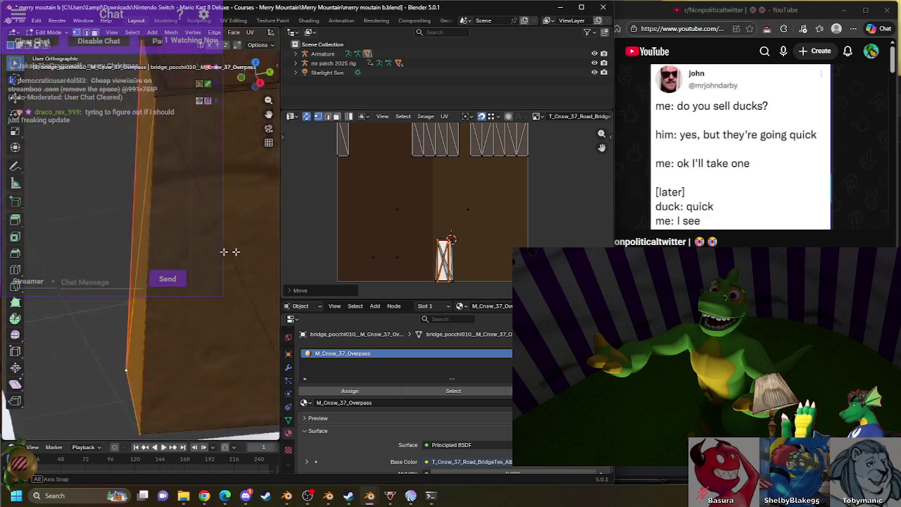
scroll(255, 241, up, 2)
scroll(255, 240, up, 2)
- Reposition the pillar island onto the road texture and inspect the bridge in object mode
click(458, 166)
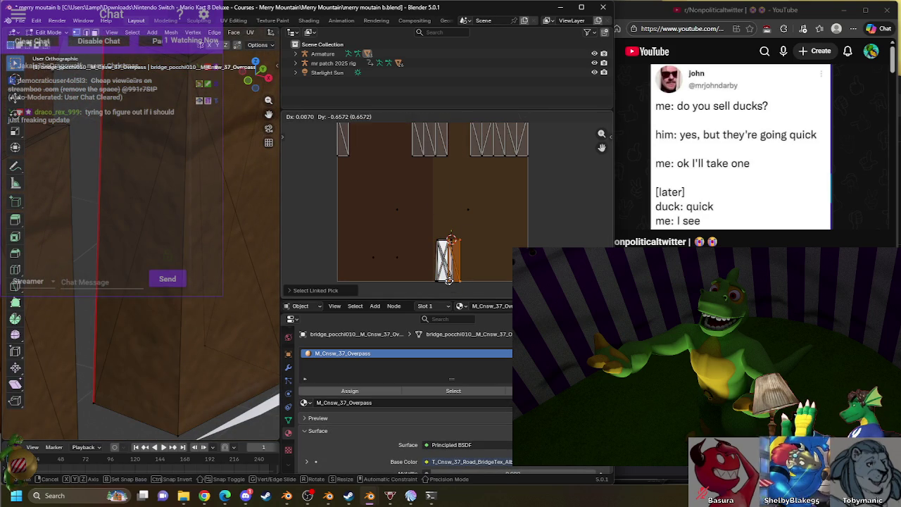
click(456, 273)
key(g)
scroll(179, 245, down, 4)
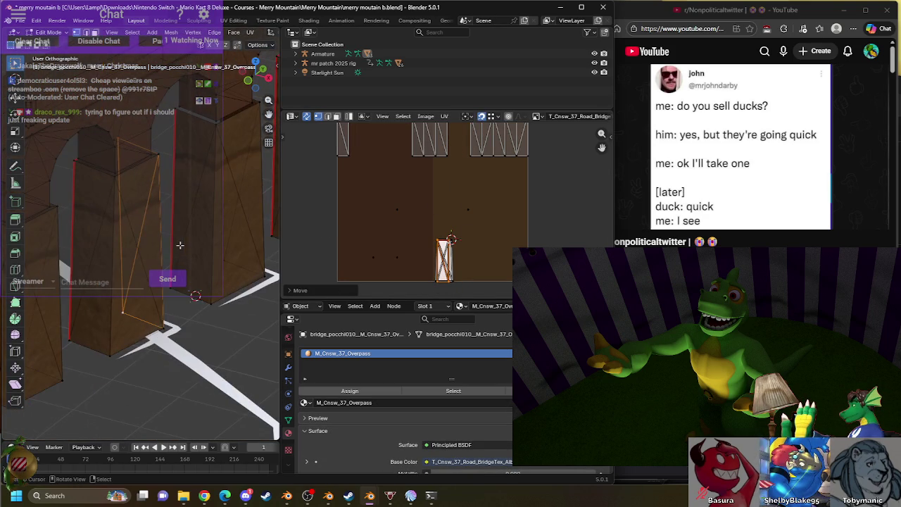
key(Tab)
middle_drag(181, 244, 78, 219)
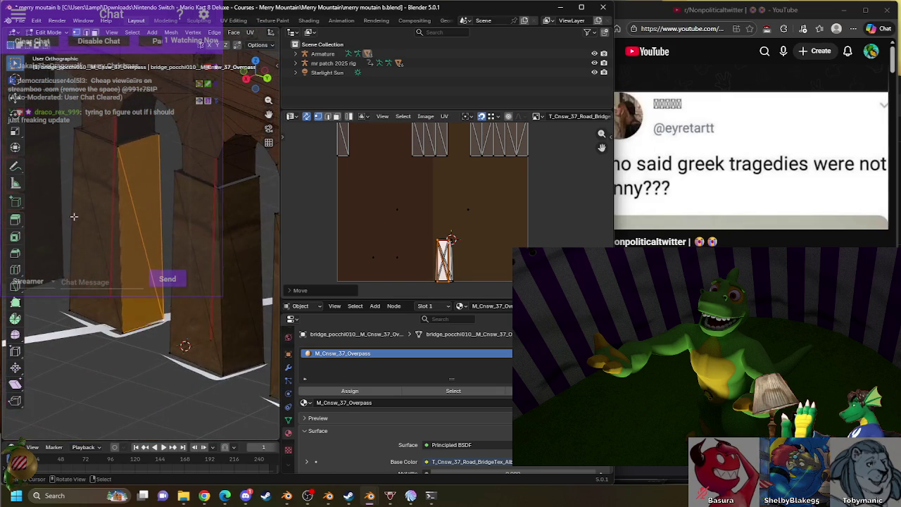
key(Tab)
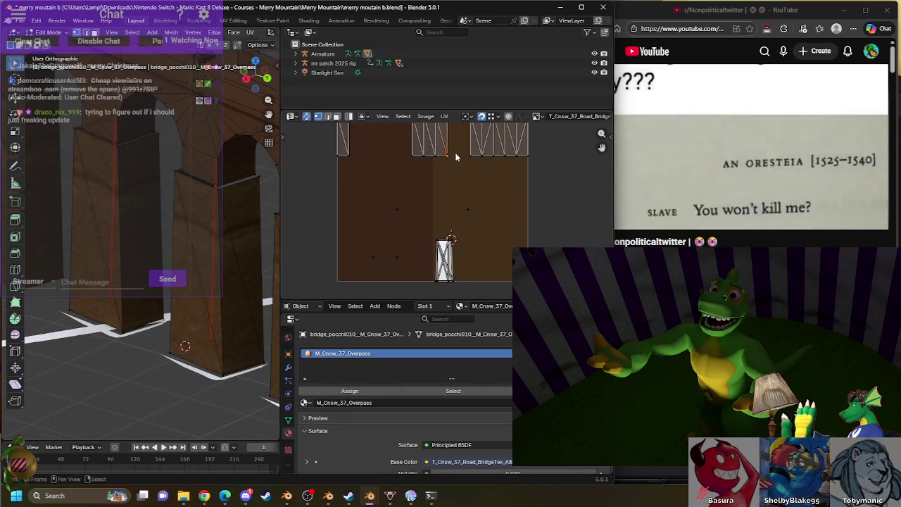
key(l)
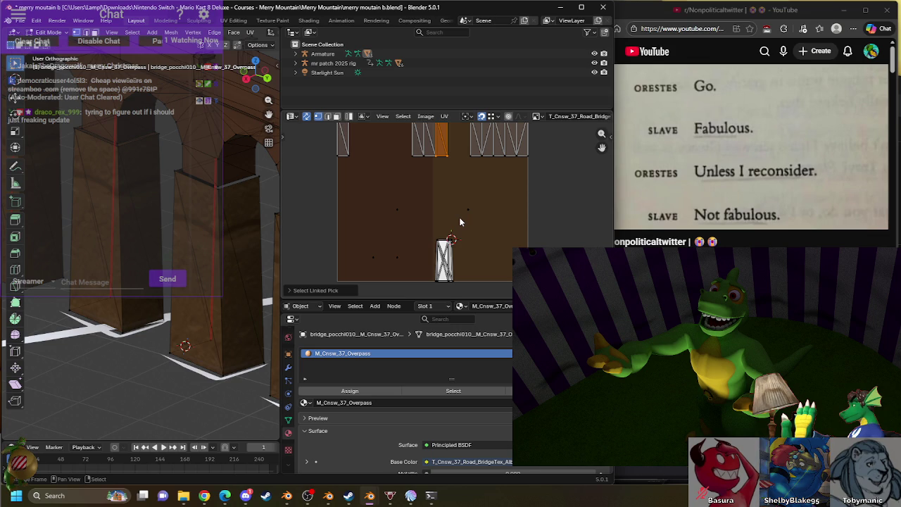
- Place the pillar island on the road texture, isolate the bridge piece, and rotate it slightly
key(g)
click(461, 344)
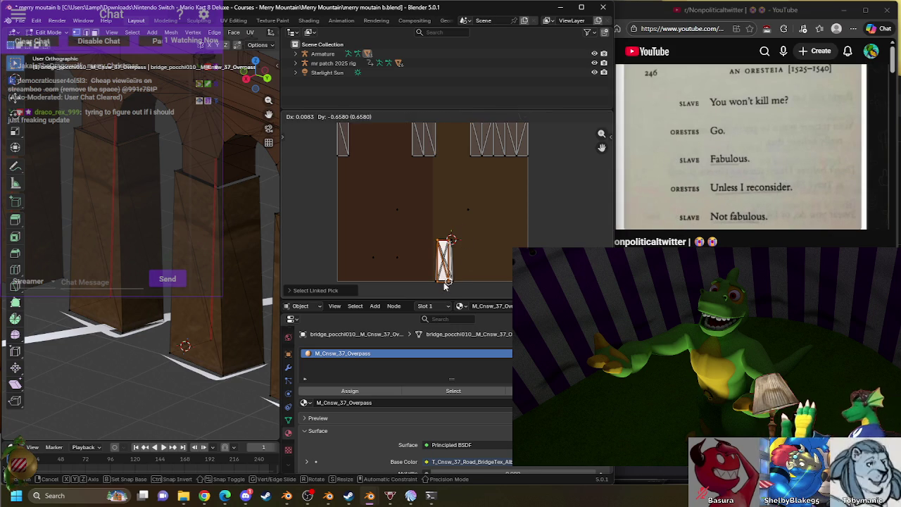
key(Tab)
key(KP_Divide)
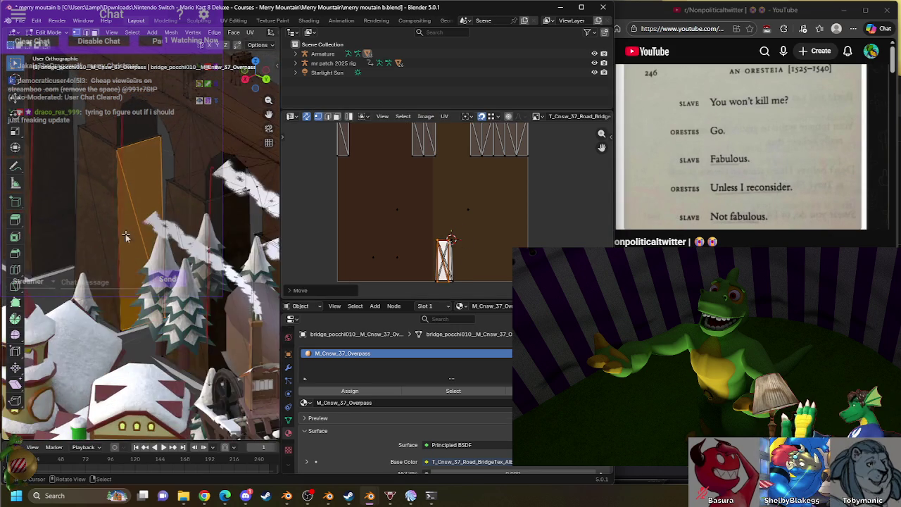
key(KP_Divide)
key(Tab)
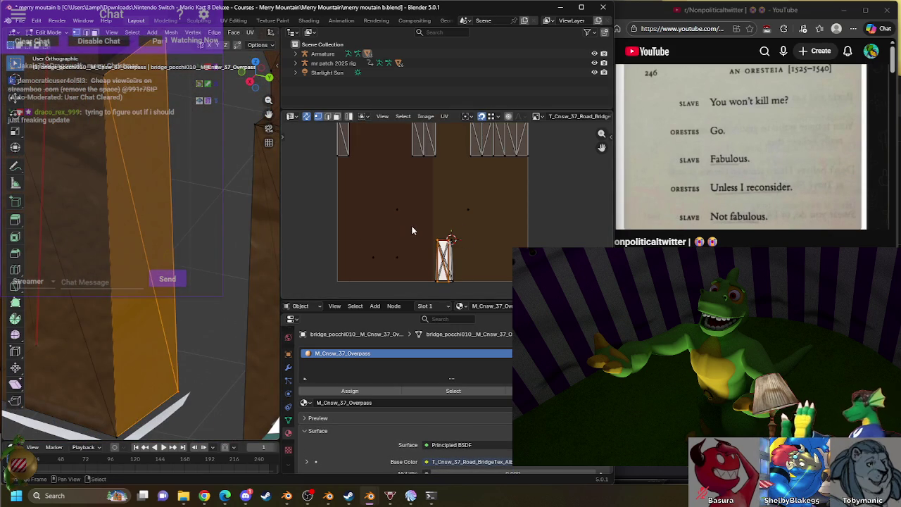
text(r1)
key(Return)
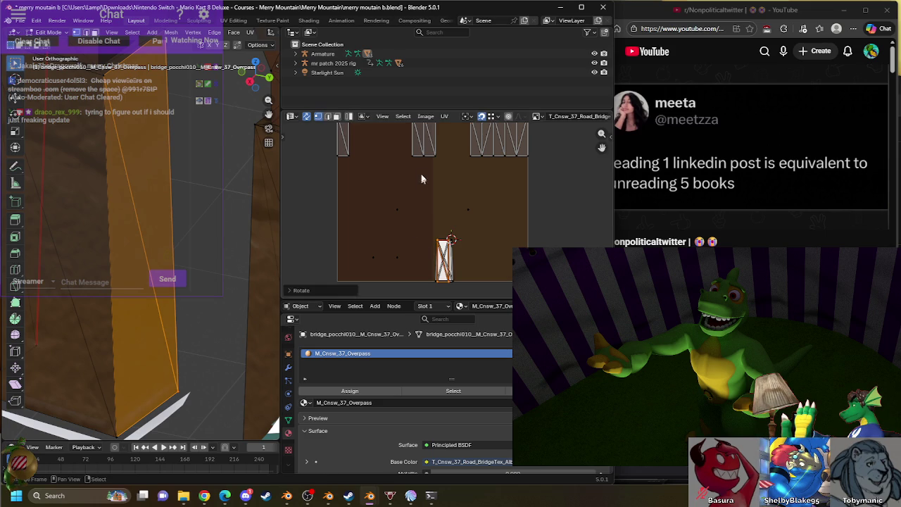
- Move the next top pillar island onto the road texture and rotate it to align
click(421, 166)
key(l)
key(g)
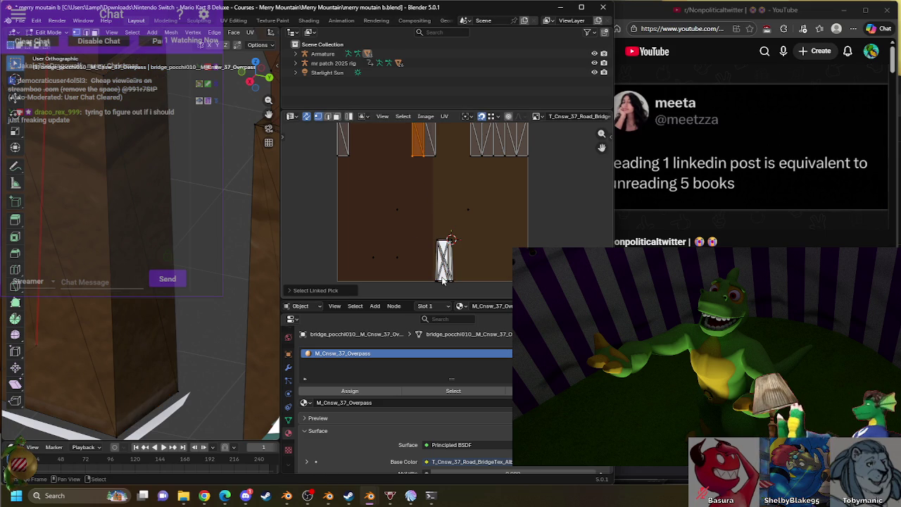
click(444, 262)
key(KP_Decimal)
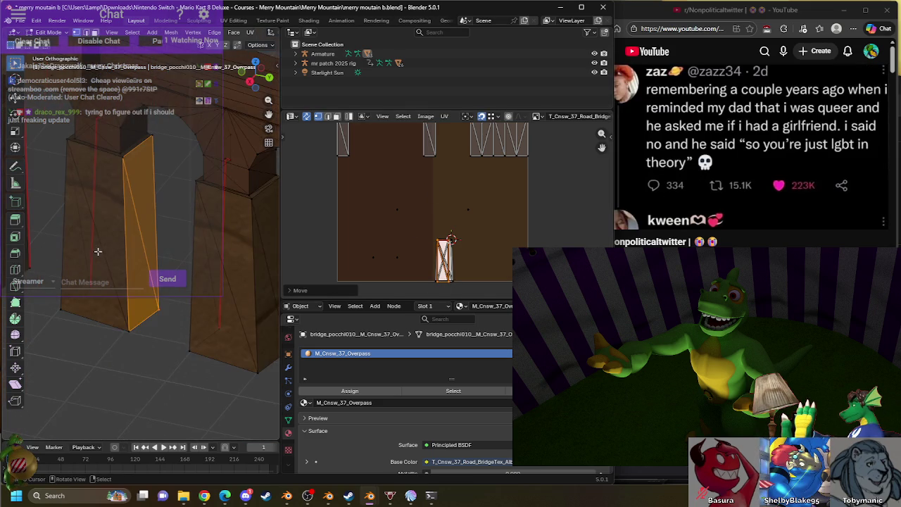
scroll(123, 227, up, 2)
key(r)
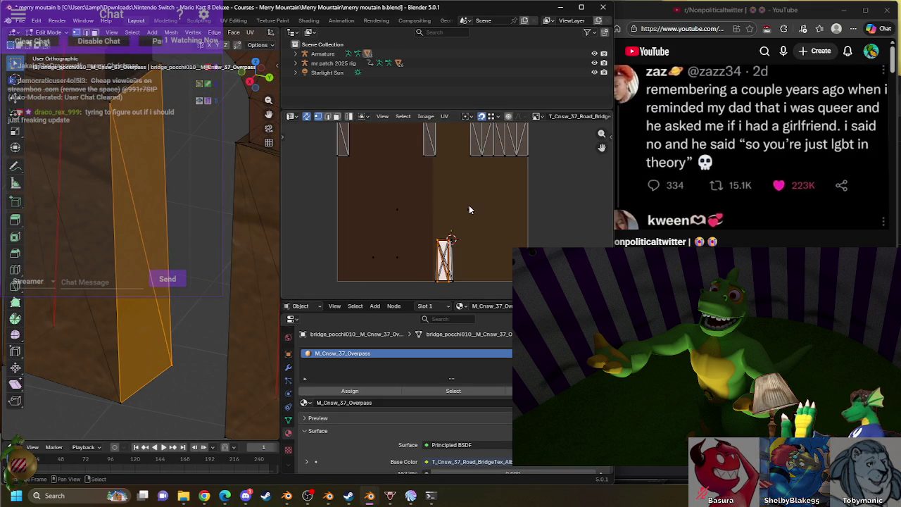
click(468, 205)
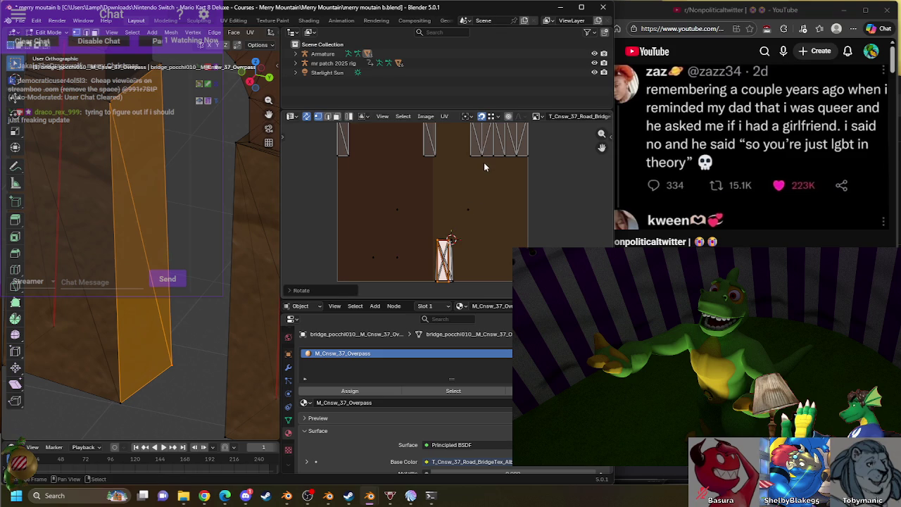
- Move the next top island onto the road texture, cancelling a rotation attempt
key(l)
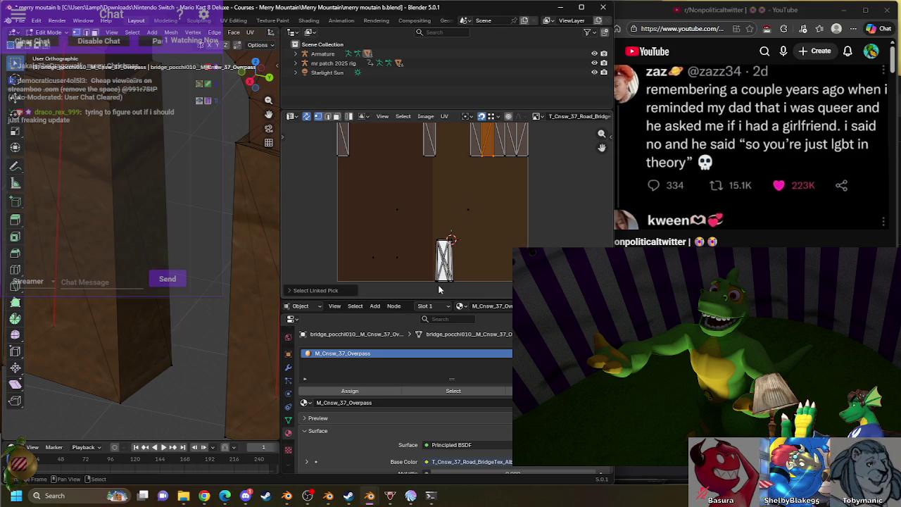
drag(443, 264, 445, 266)
middle_drag(84, 252, 155, 233)
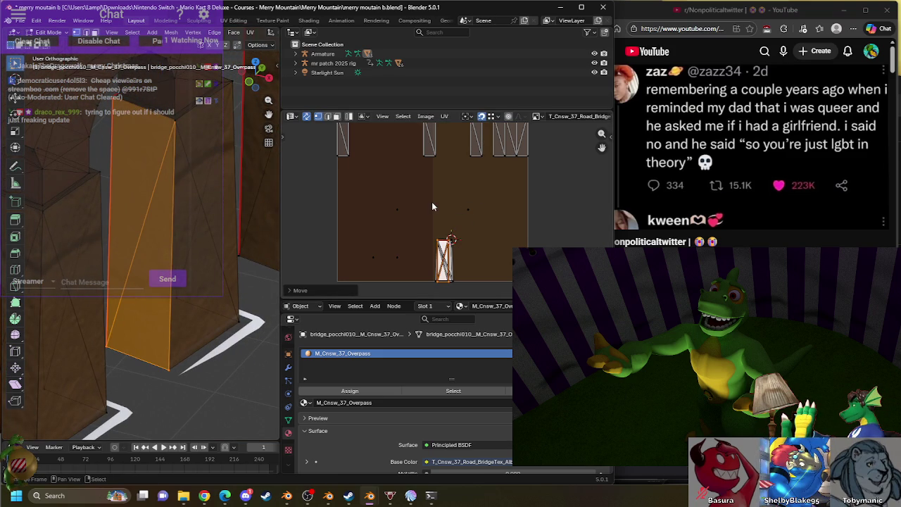
key(r)
key(Escape)
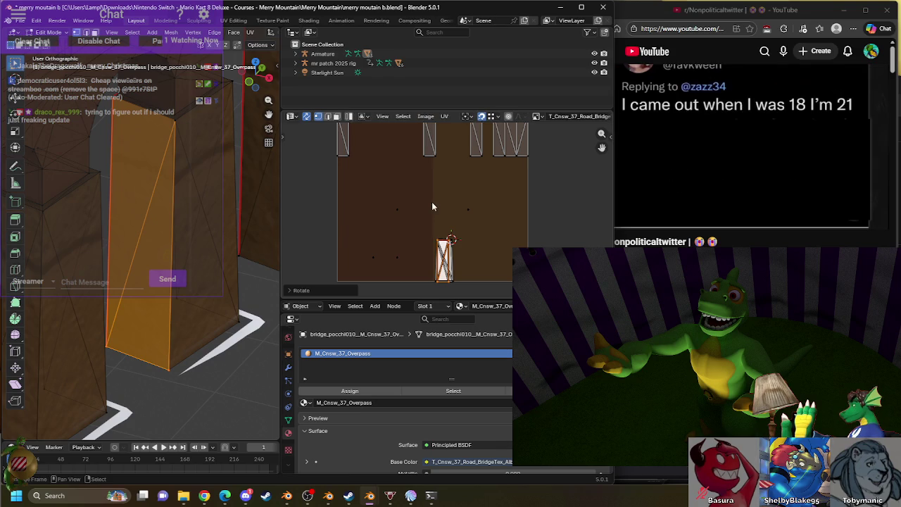
- Move another pillar UV island down onto the road texture
key(l)
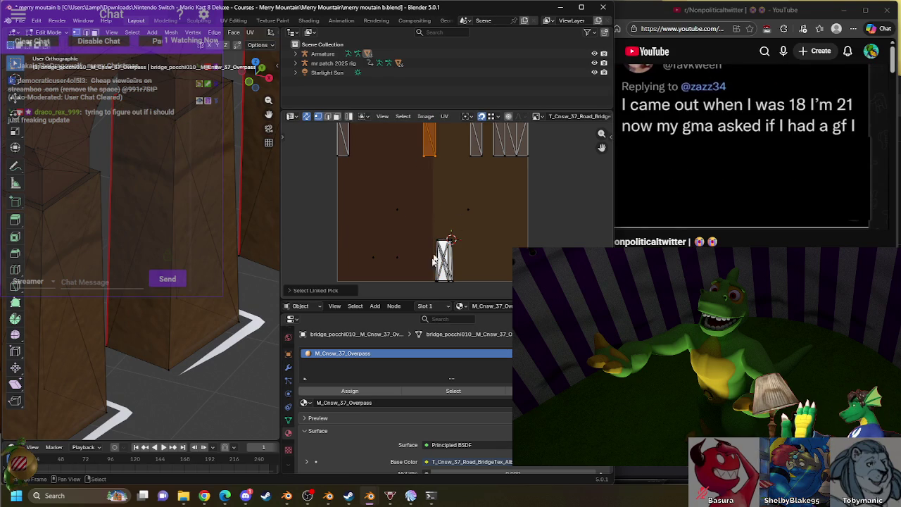
key(g)
click(437, 408)
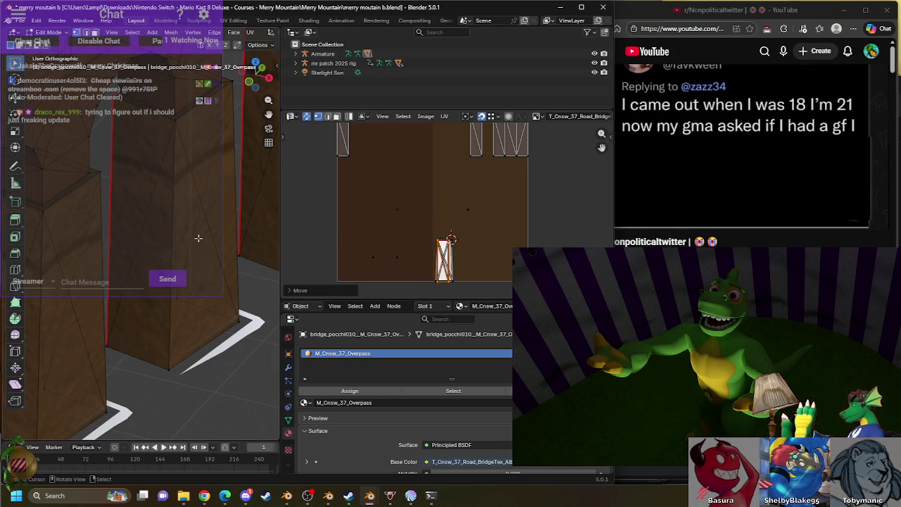
mouse_move(232, 239)
middle_down()
mouse_move(198, 239)
mouse_move(108, 203)
middle_up()
key(Tab)
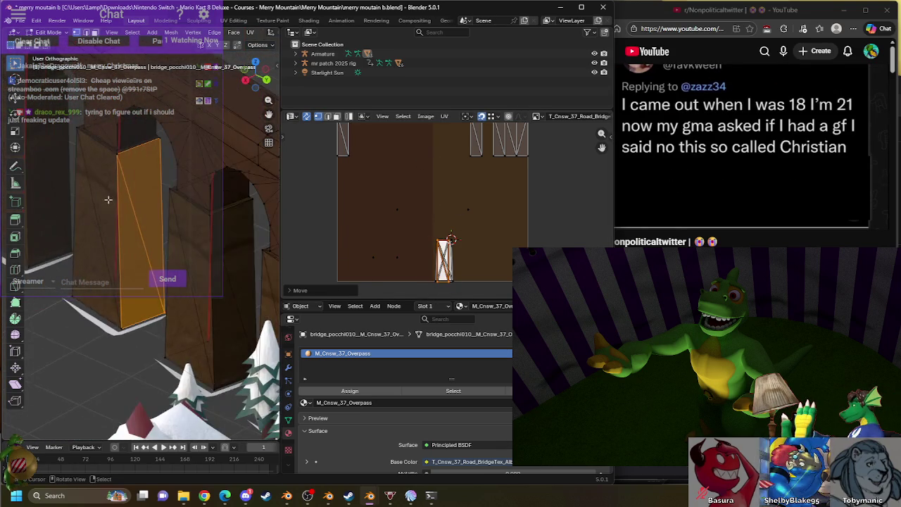
key(Tab)
- Rotate that island 18 degrees, deselect it, and pause the YouTube tutorial
key(r)
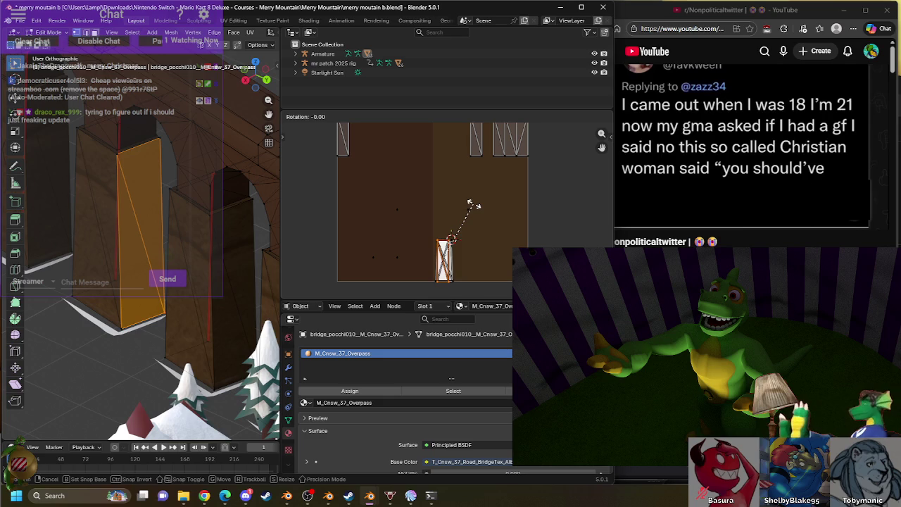
key(1)
key(Return)
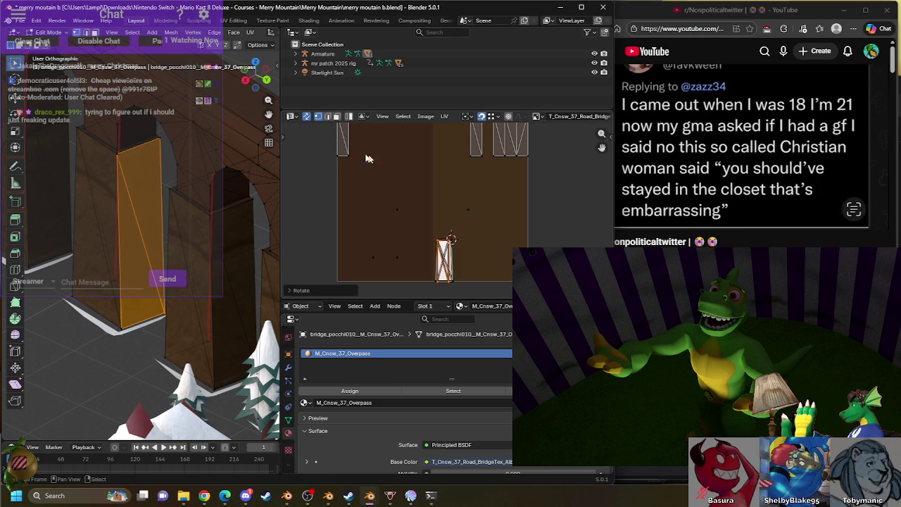
click(338, 149)
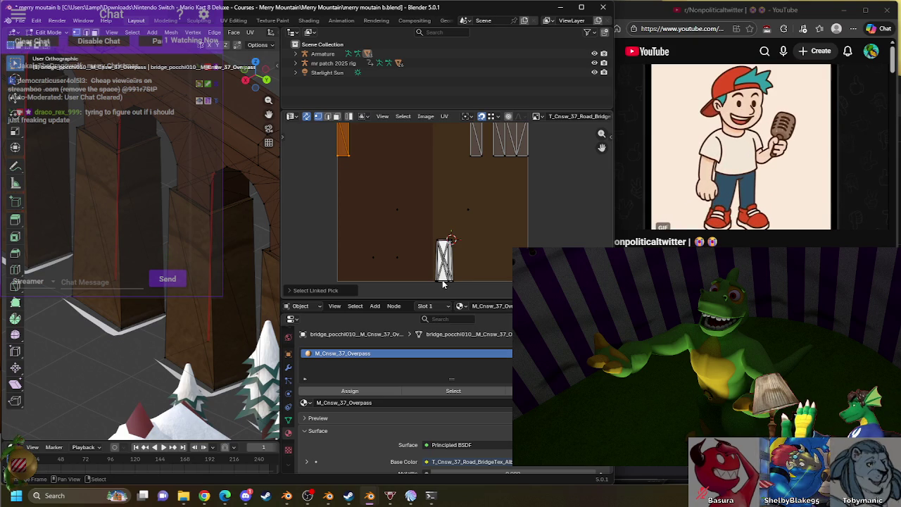
click(807, 144)
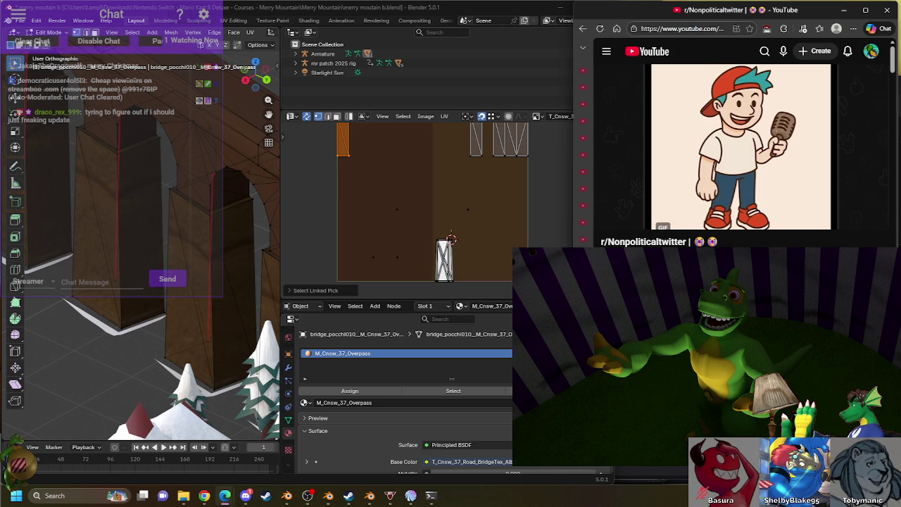
click(776, 159)
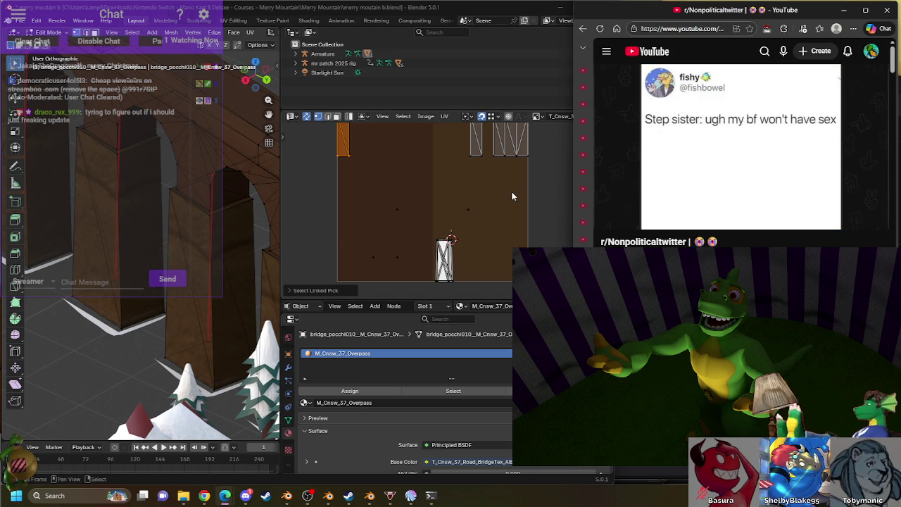
- Drag the next stacked pillar UV island down onto the road/bridge texture, then zoom in
click(482, 150)
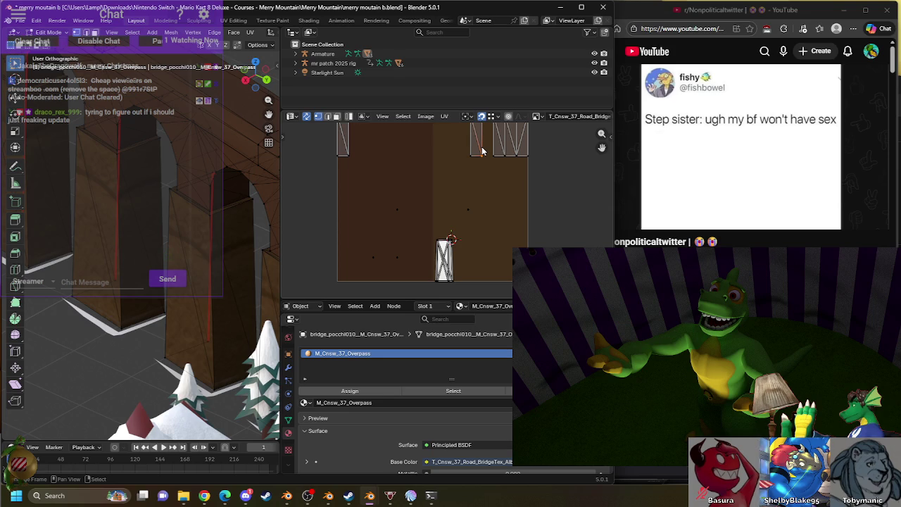
key(l)
drag(476, 138, 444, 260)
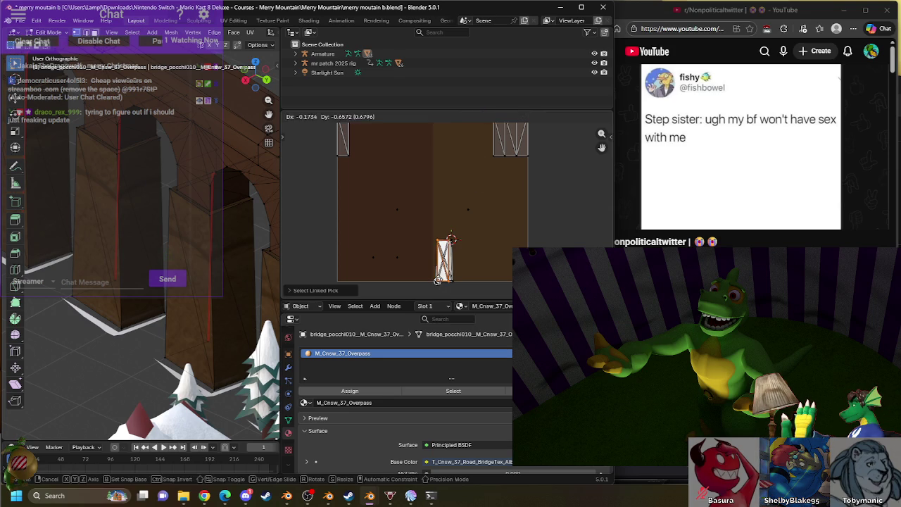
scroll(158, 251, down, 5)
scroll(158, 251, up, 5)
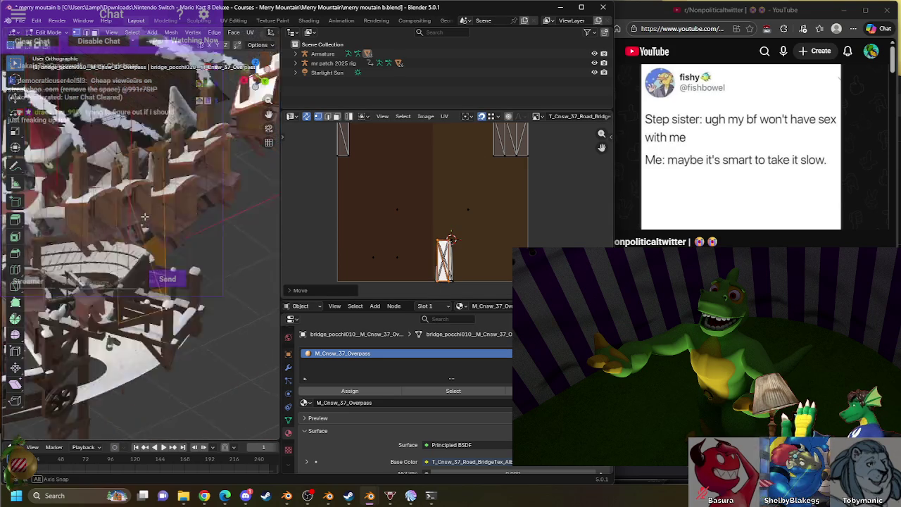
scroll(190, 222, up, 3)
scroll(190, 222, up, 3)
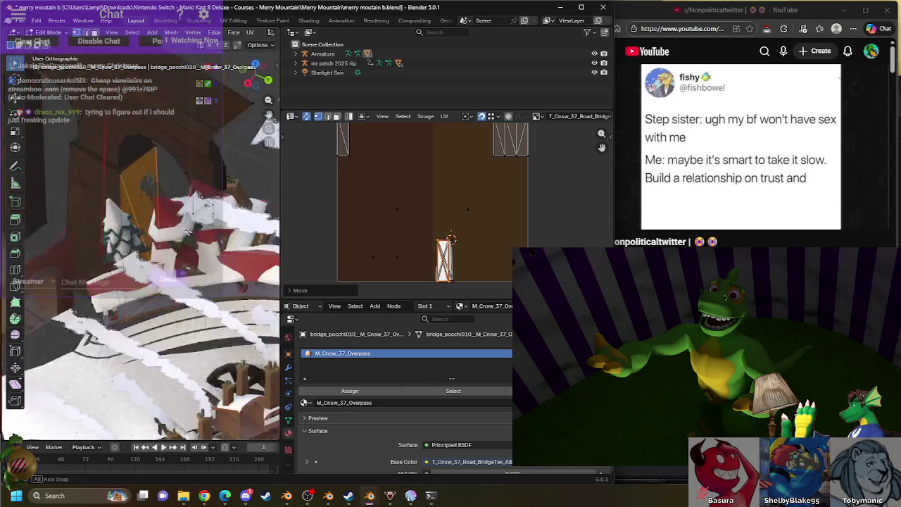
shift+middle_drag(189, 222, 167, 199)
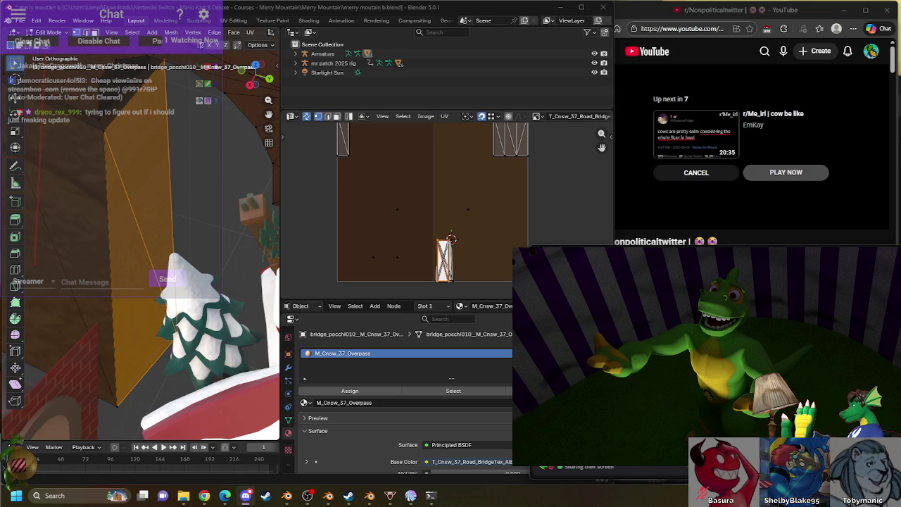
- Find the "You WILL salute me" Short in the home feed's Shorts row and play it
click(647, 61)
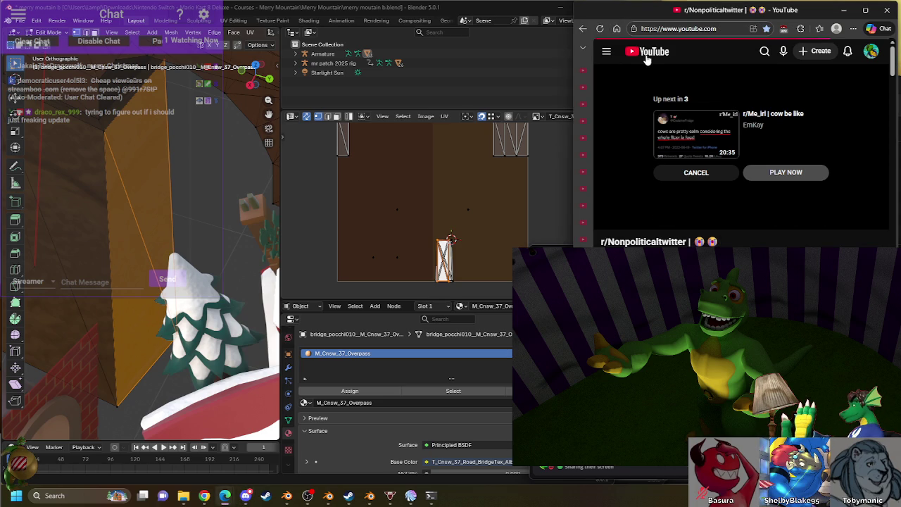
scroll(846, 157, down, 4)
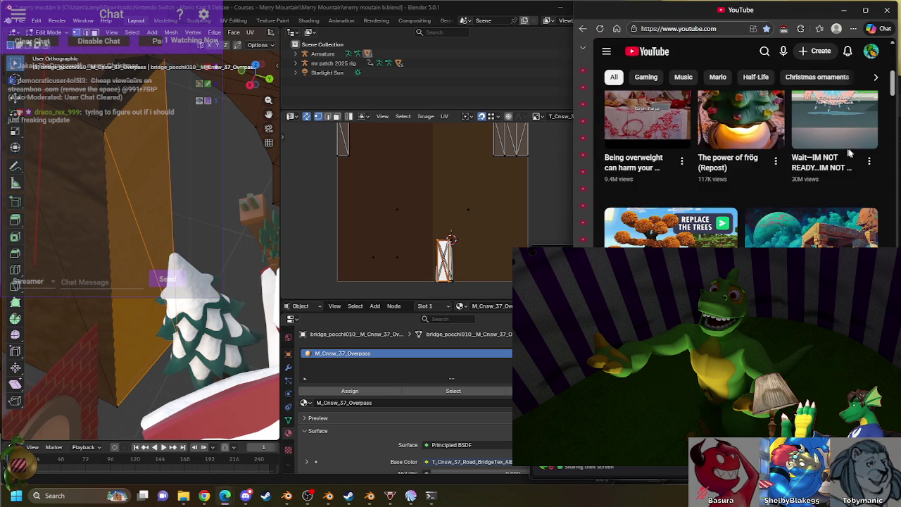
scroll(877, 158, up, 2)
scroll(877, 158, down, 1)
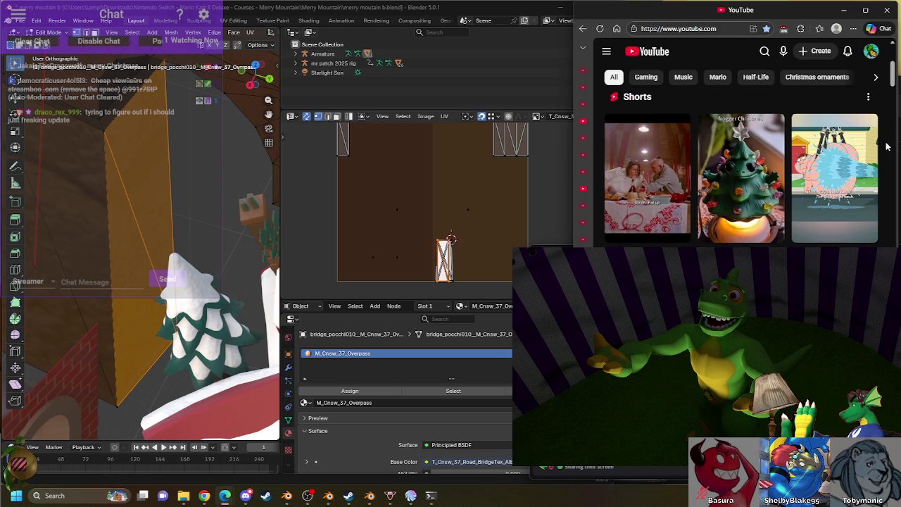
scroll(892, 144, down, 3)
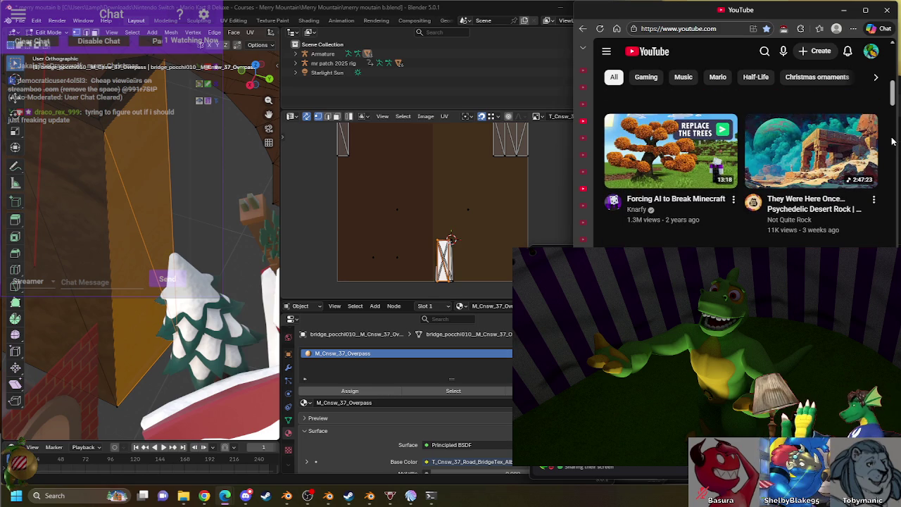
scroll(891, 141, up, 3)
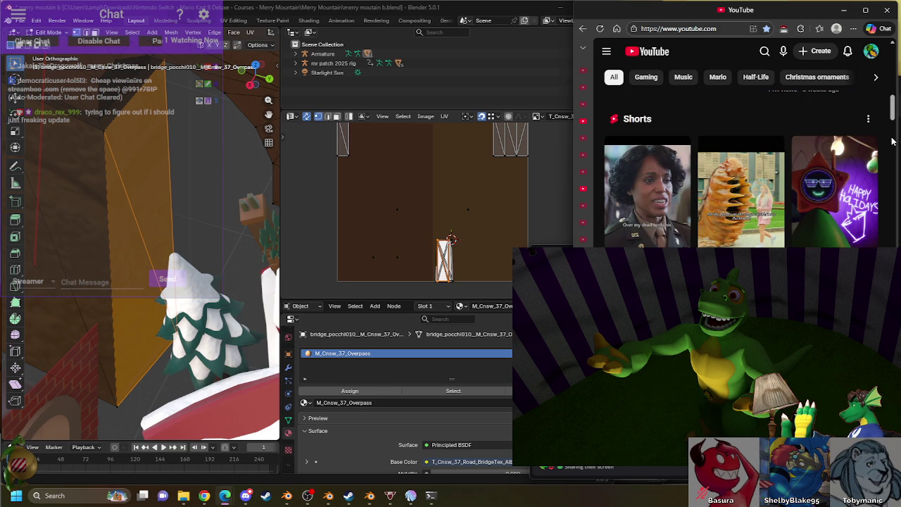
scroll(628, 171, down, 1)
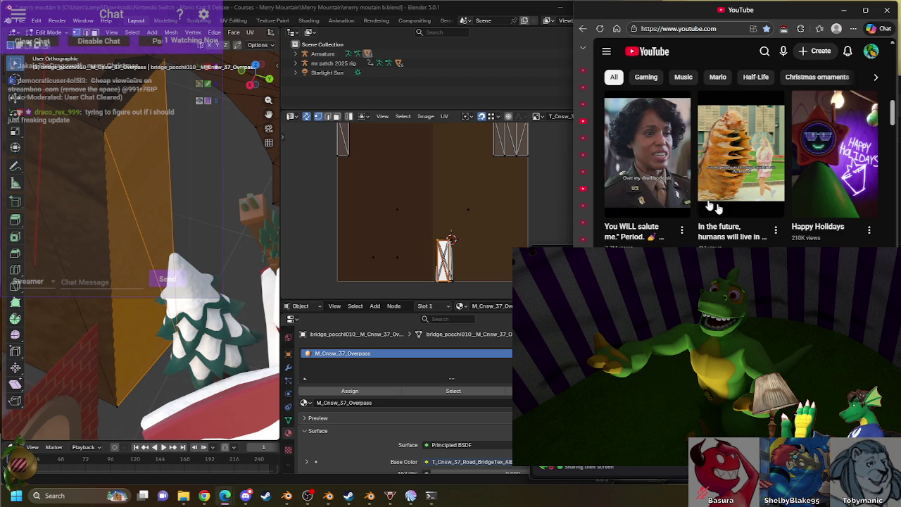
click(651, 141)
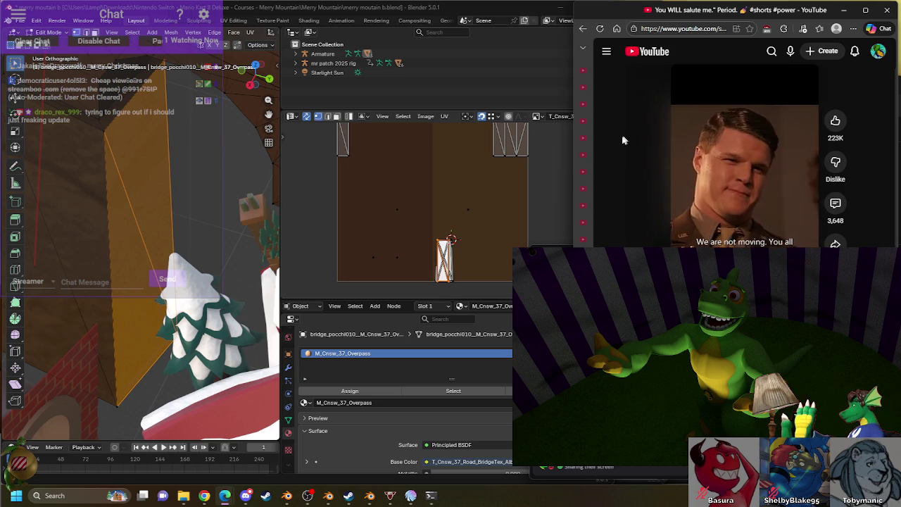
- Return to the YouTube home page and scroll through the recommended videos
click(653, 52)
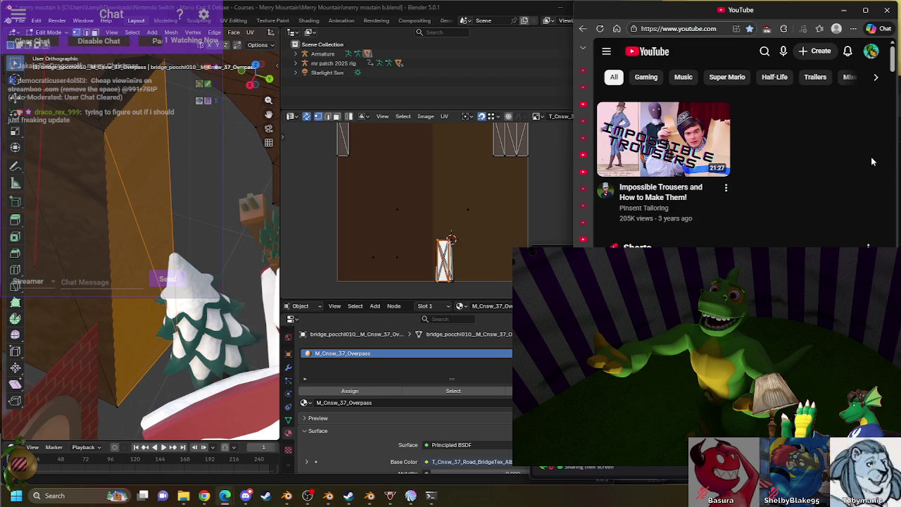
scroll(872, 165, down, 2)
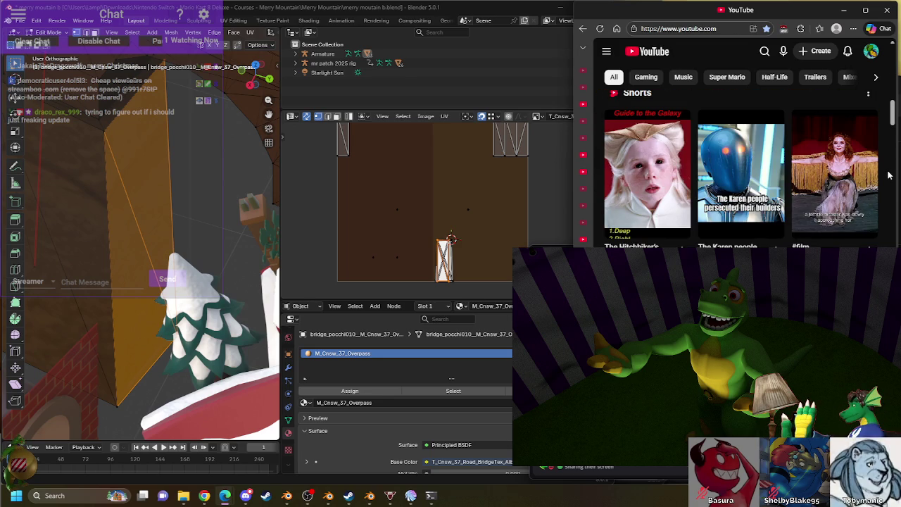
scroll(888, 174, down, 2)
scroll(888, 174, down, 2)
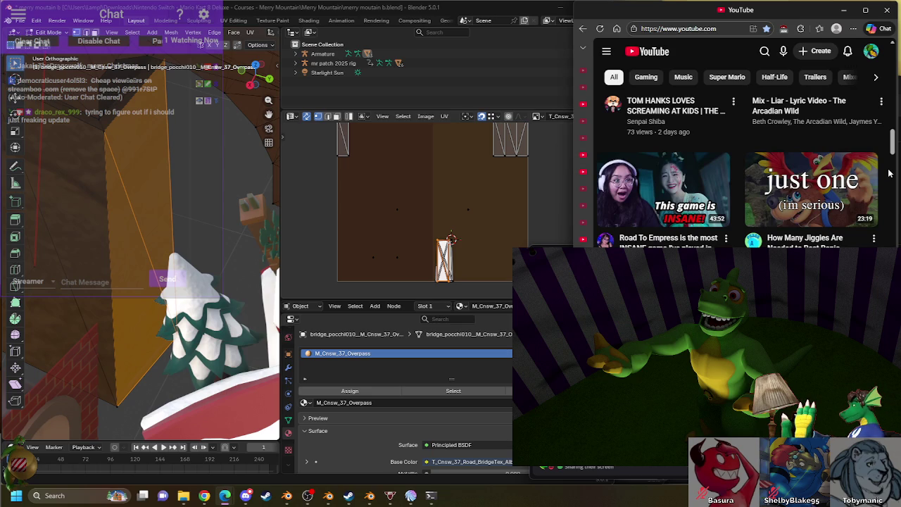
scroll(888, 174, down, 2)
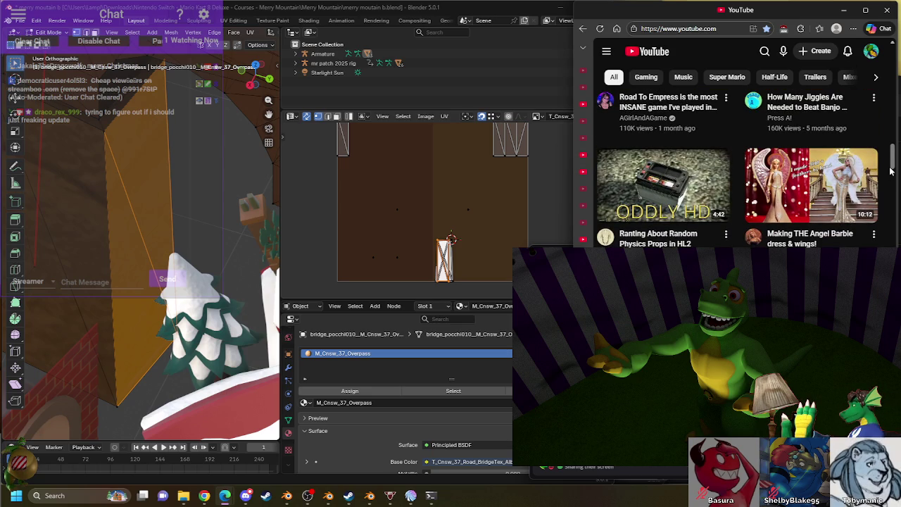
scroll(890, 171, down, 2)
scroll(891, 171, down, 2)
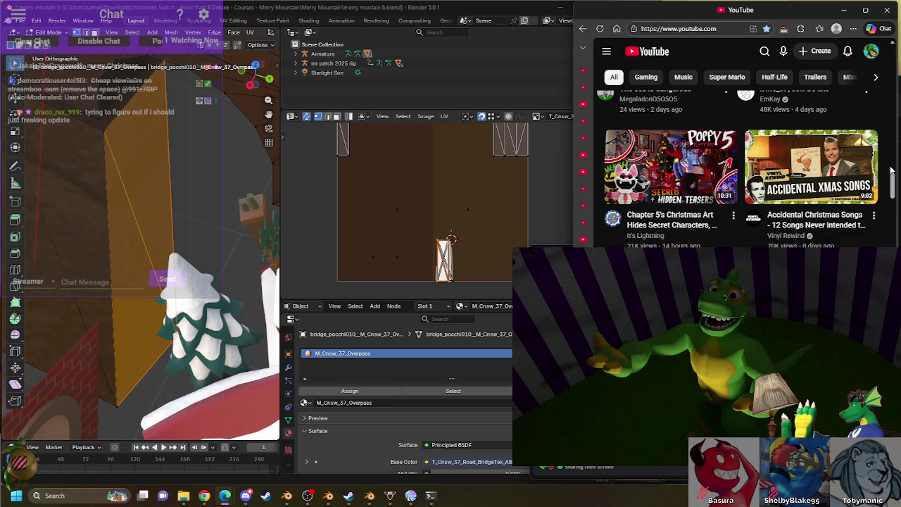
scroll(890, 171, down, 2)
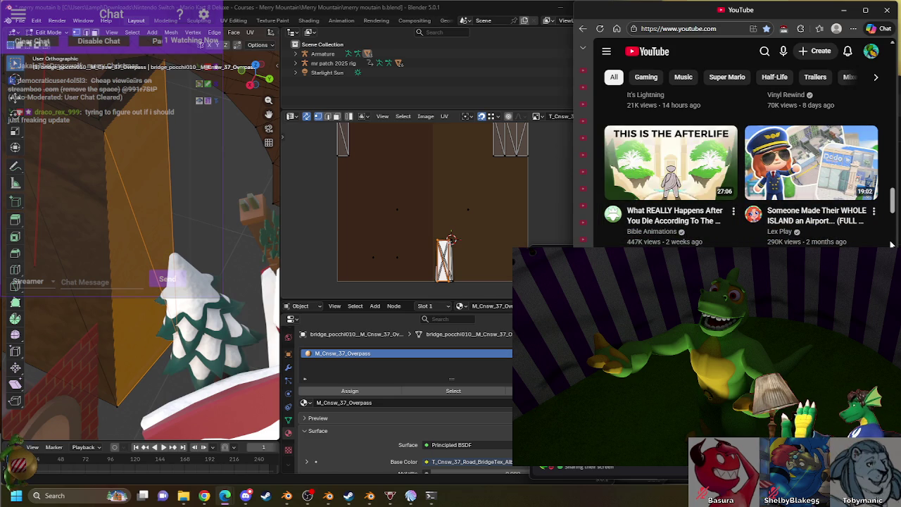
scroll(891, 243, down, 2)
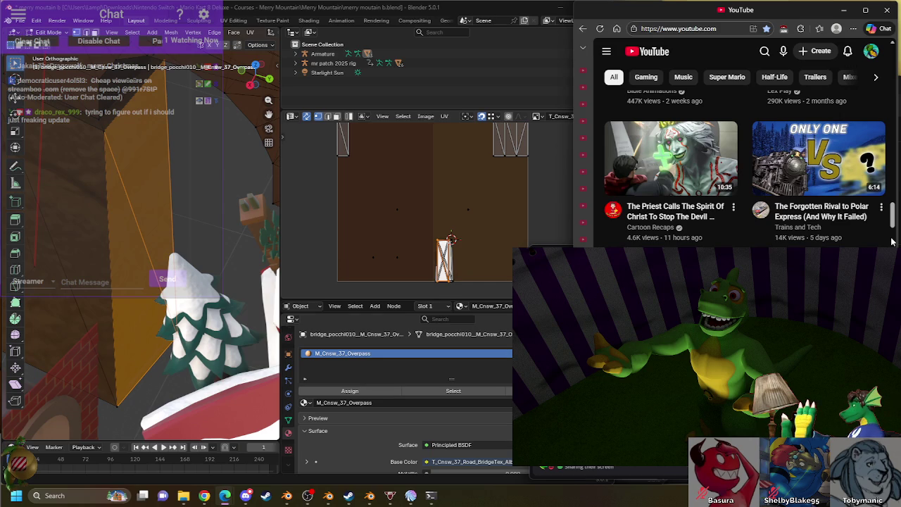
mouse_move(816, 157)
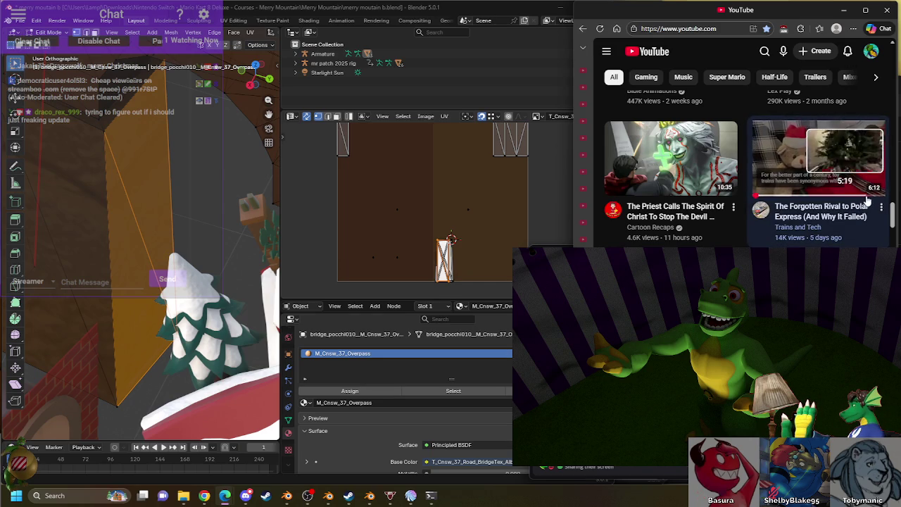
scroll(891, 237, down, 2)
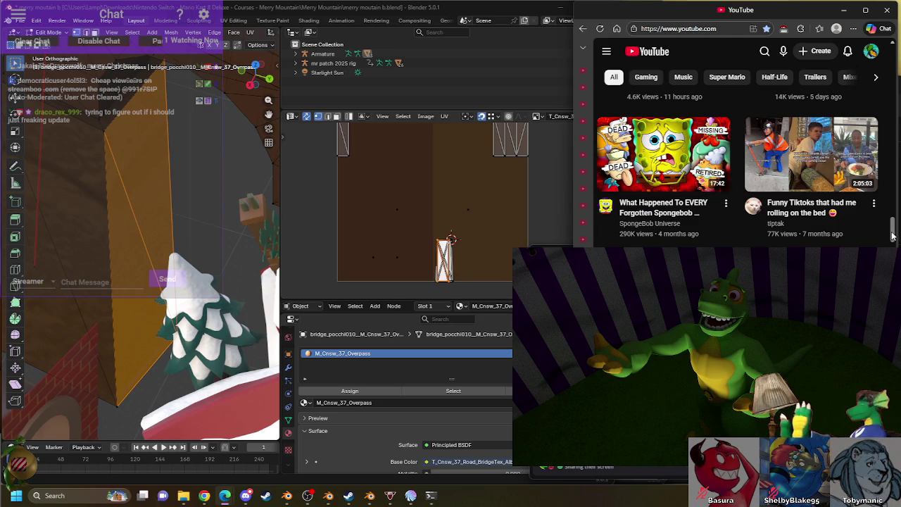
scroll(891, 238, down, 2)
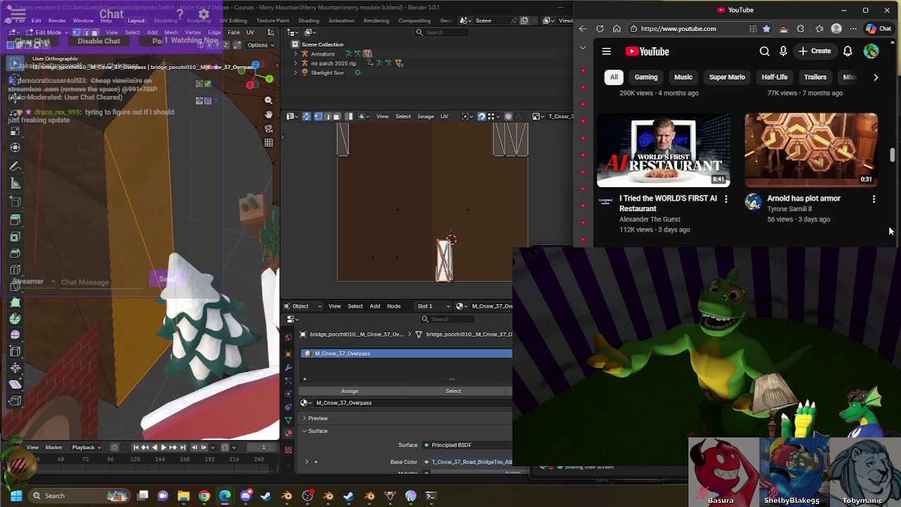
- Scroll the home feed to "TADC but it's TF2 (episode 6)" and start playing it
scroll(892, 234, down, 1)
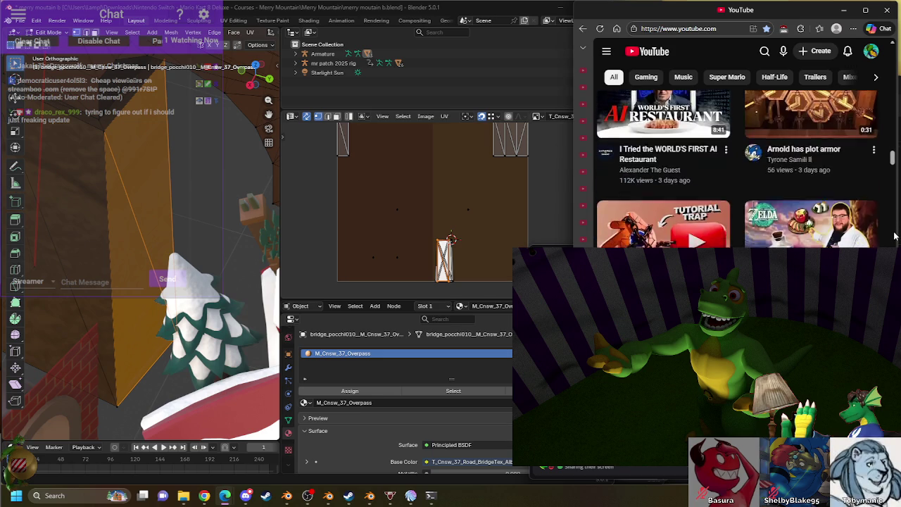
scroll(894, 236, down, 3)
scroll(894, 236, down, 1)
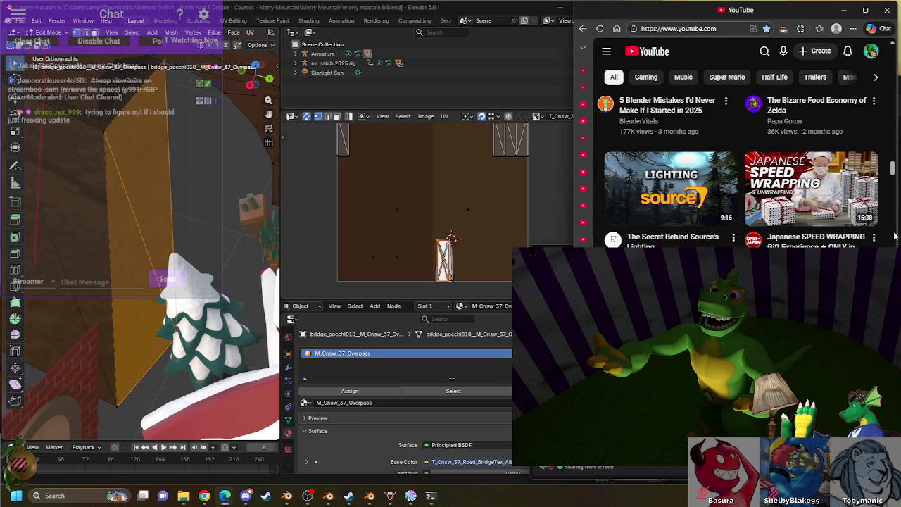
scroll(895, 236, down, 3)
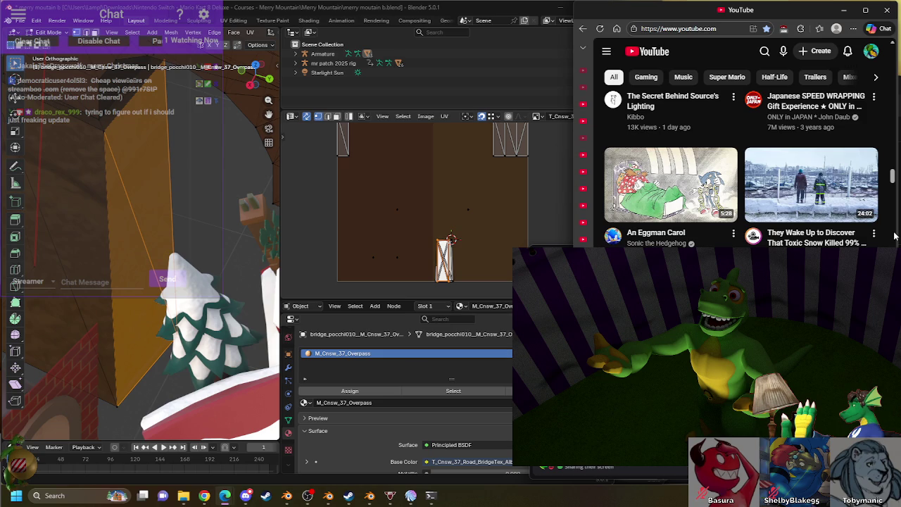
mouse_move(810, 184)
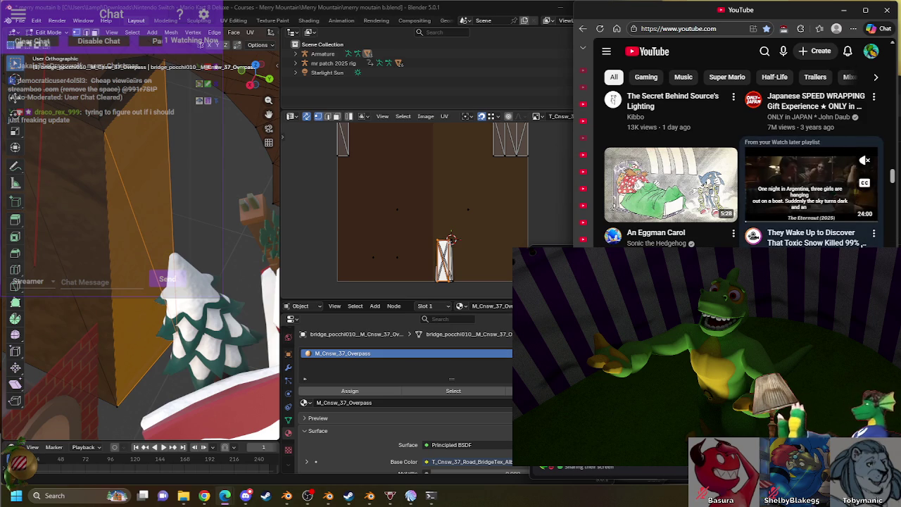
scroll(885, 245, down, 3)
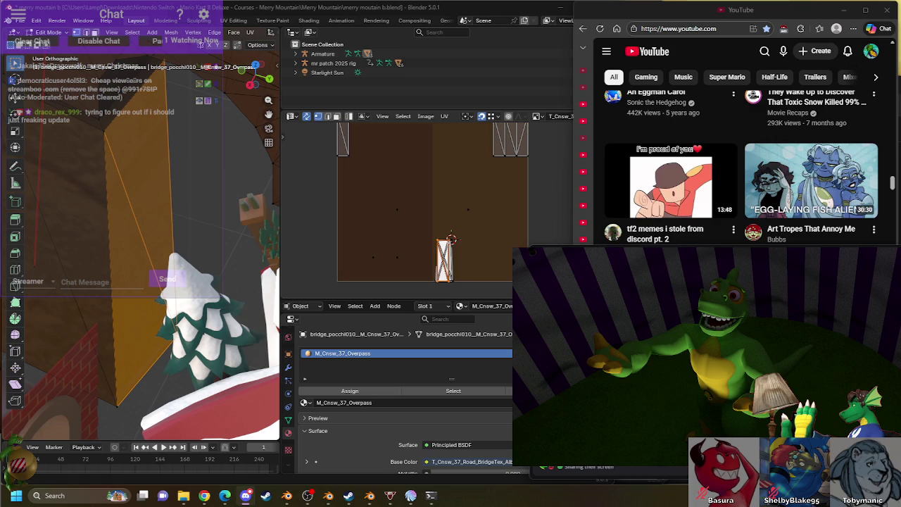
scroll(894, 148, up, 1)
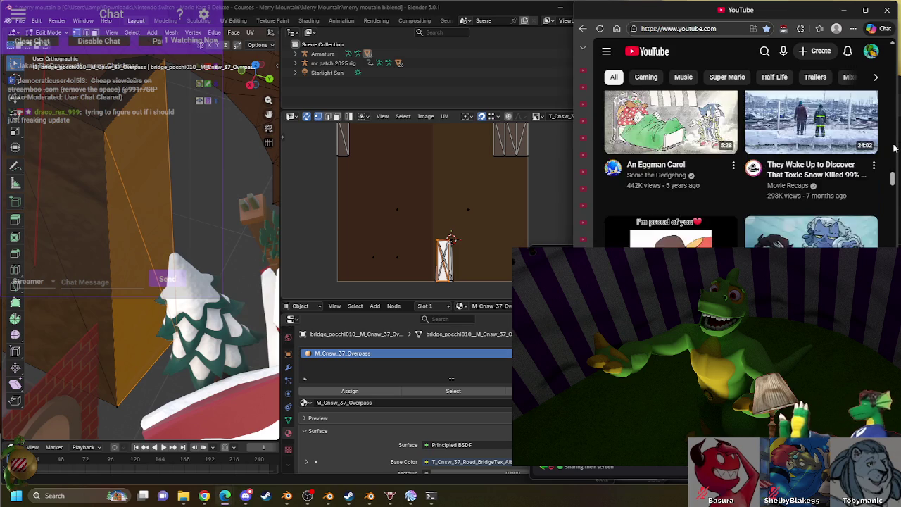
scroll(894, 147, down, 4)
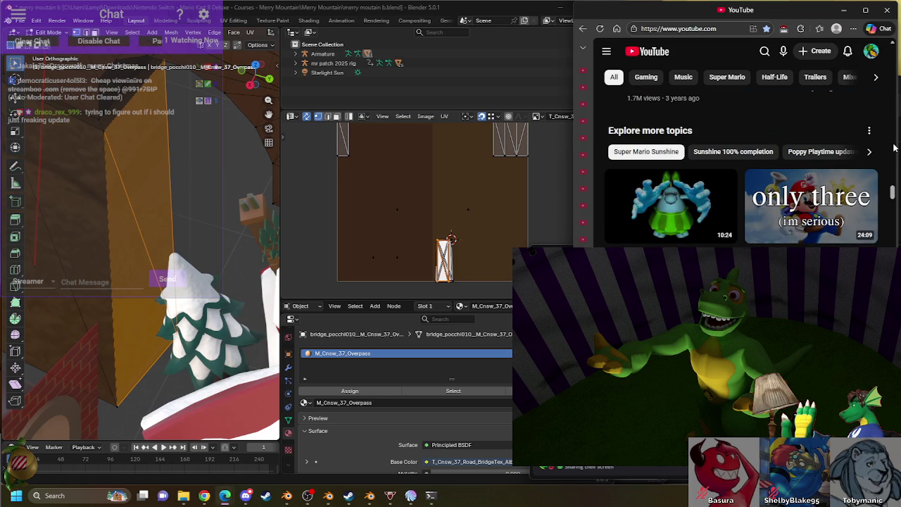
mouse_move(672, 204)
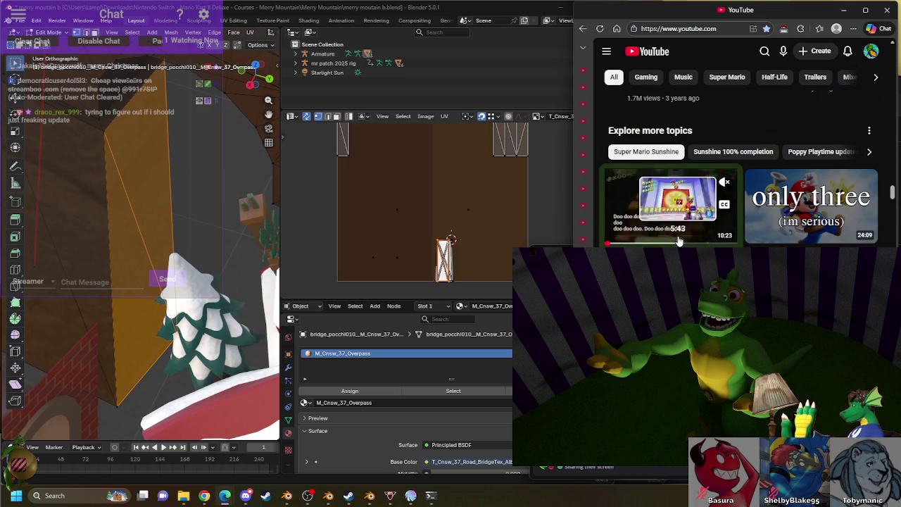
scroll(890, 182, down, 2)
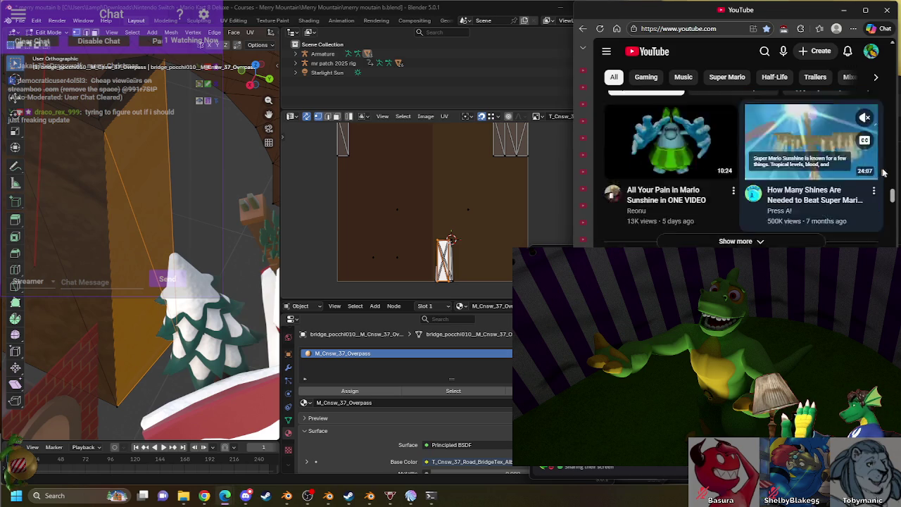
scroll(891, 181, down, 2)
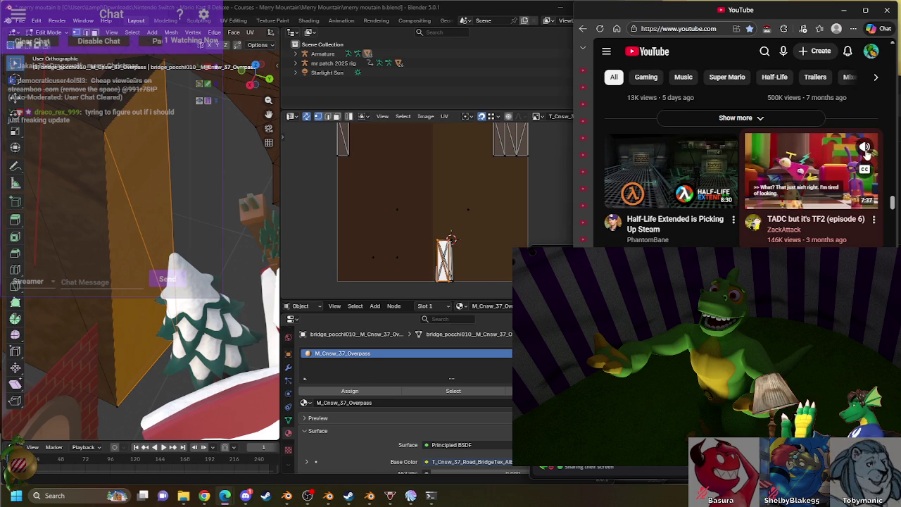
scroll(892, 224, down, 2)
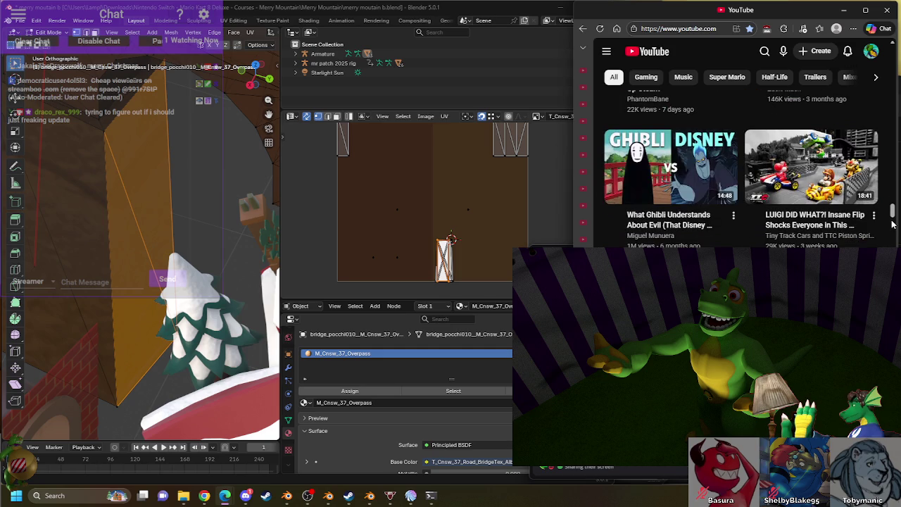
scroll(892, 224, down, 2)
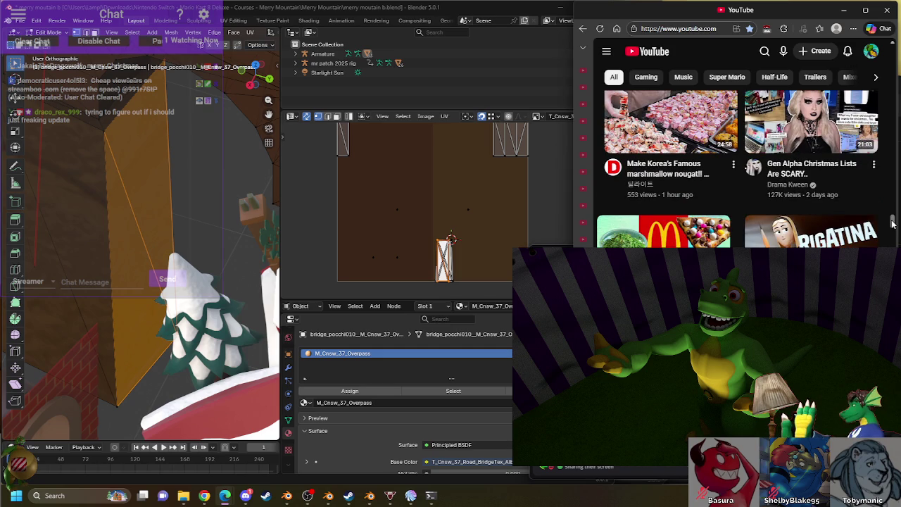
scroll(893, 224, up, 4)
scroll(892, 224, up, 2)
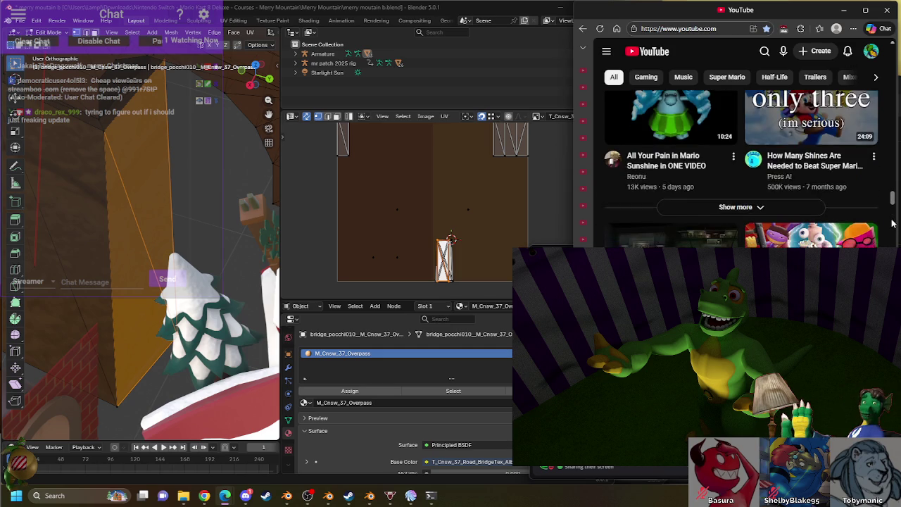
scroll(892, 223, down, 1)
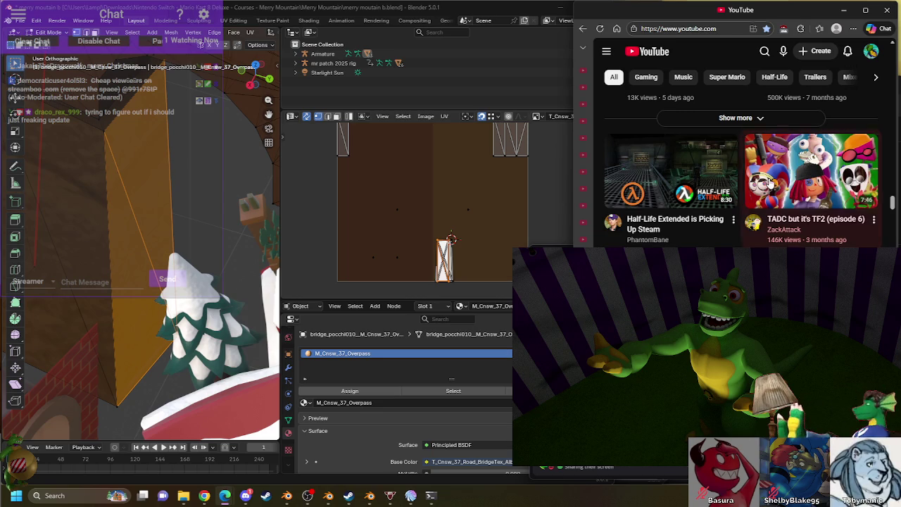
click(774, 172)
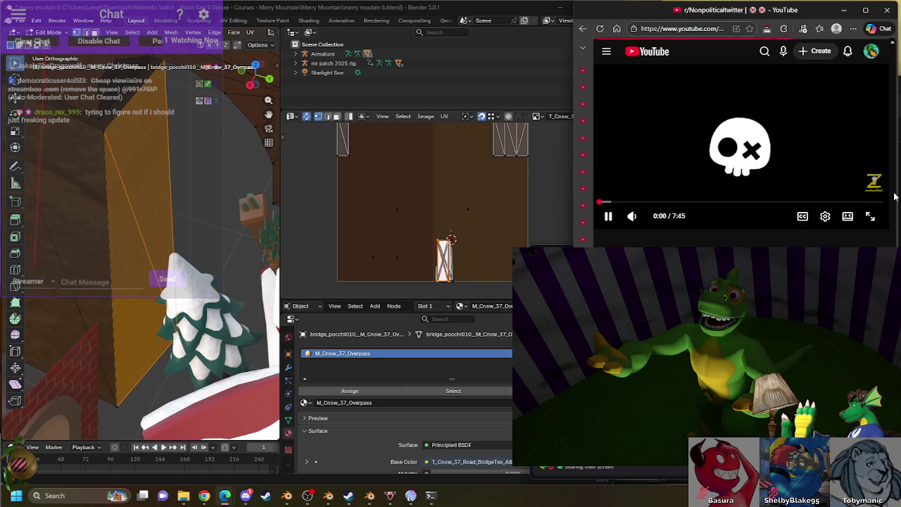